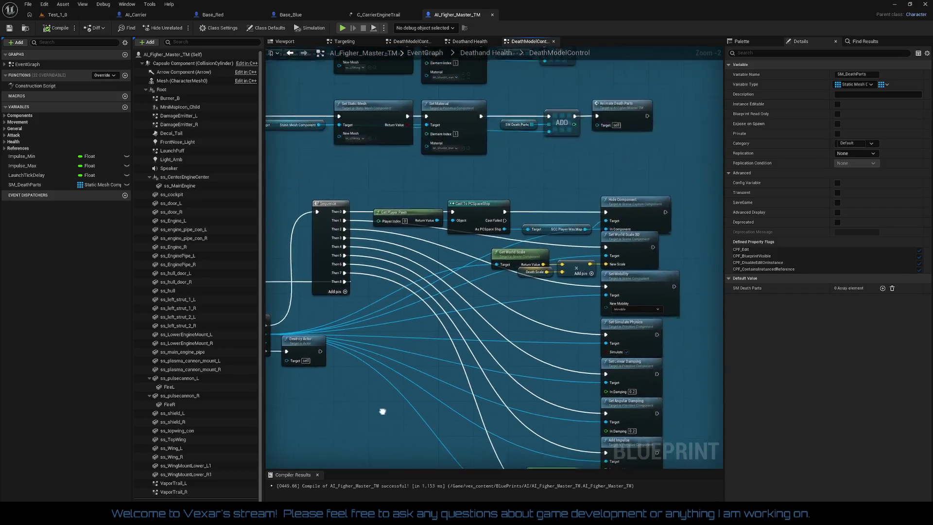
# - Pan the graph across the Set Static Mesh, Set Material and ADD nodes
pyautogui.scroll(4, 452, 339)
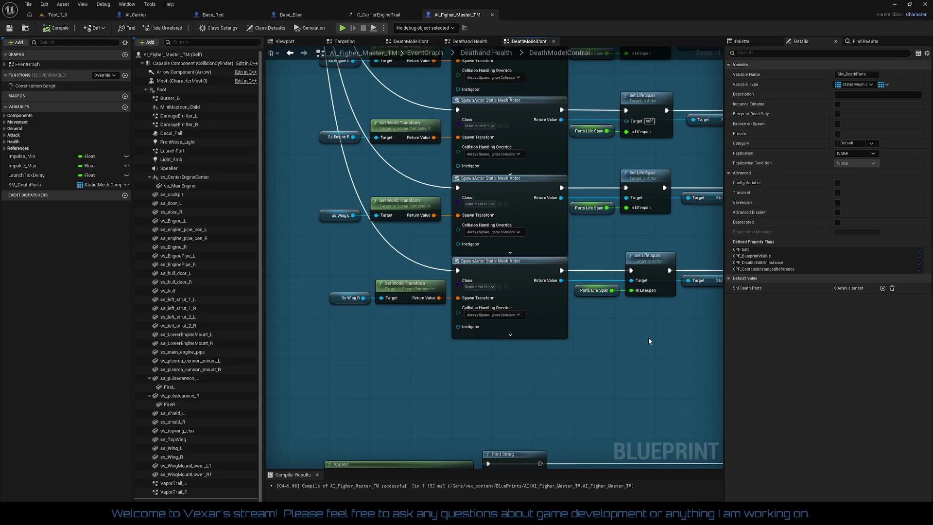
pyautogui.moveTo(649, 341); pyautogui.dragTo(405, 330)
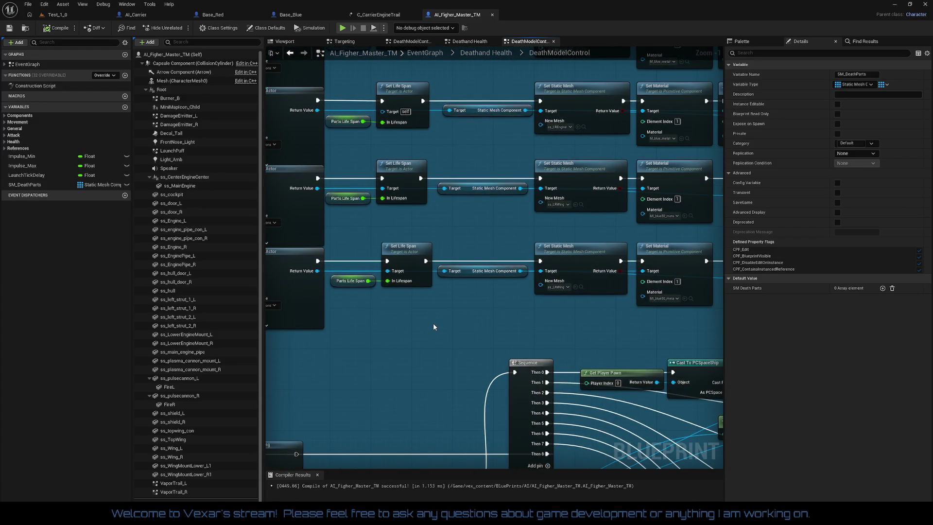
pyautogui.moveTo(437, 321)
pyautogui.mouseDown()
pyautogui.moveTo(316, 313)
pyautogui.moveTo(654, 323)
pyautogui.mouseUp()
pyautogui.scroll(-3, 452, 316)
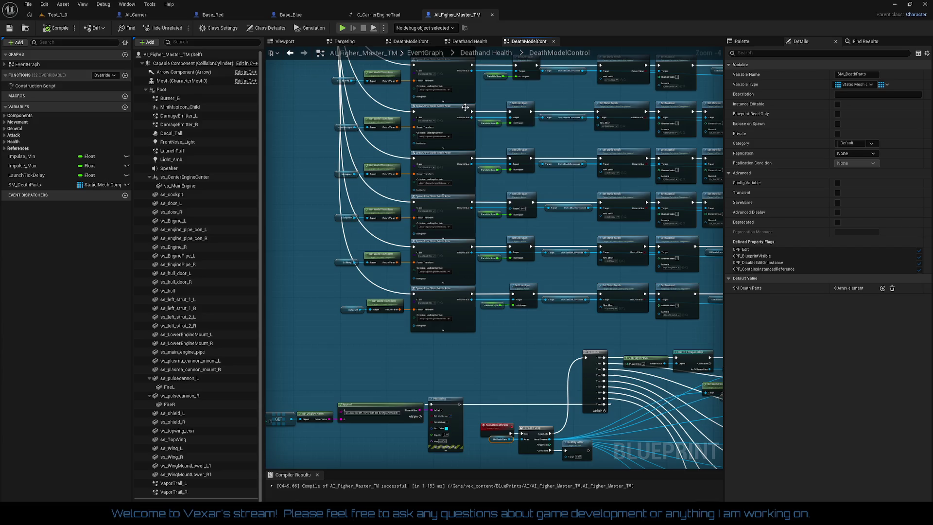
# - In the Viewport, check the meshes of ss_shield_L, ss_hull, ss_TopWing, ss_Wing_L, ss_pulsecannon_R and ss_MainEngine
pyautogui.click(294, 42)
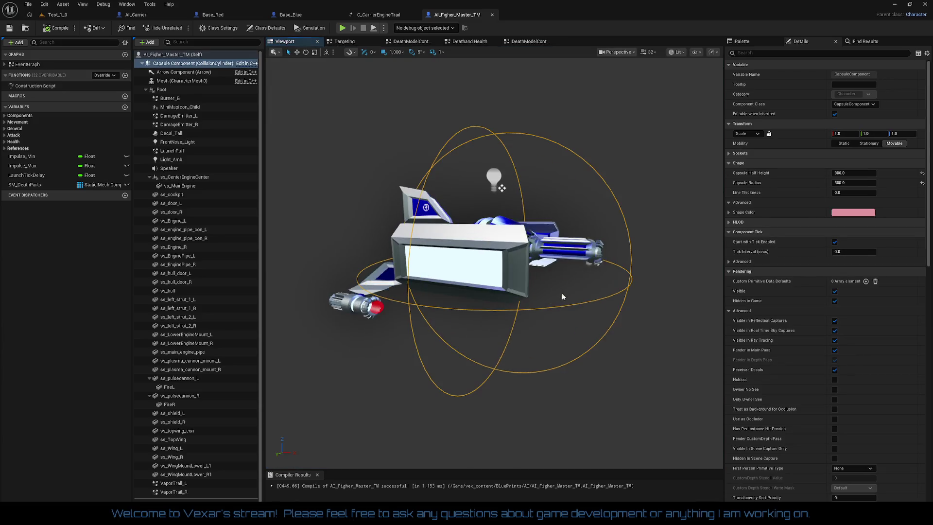
pyautogui.click(571, 222)
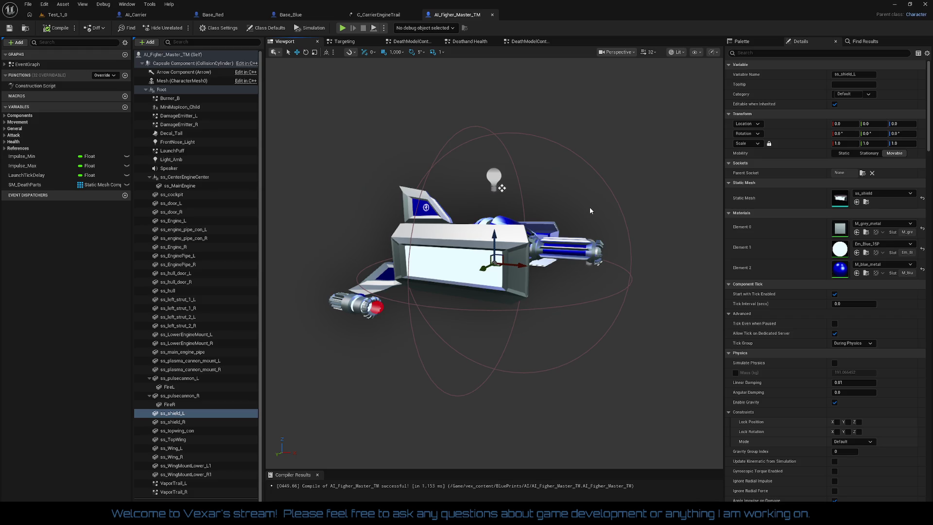
pyautogui.click(535, 220)
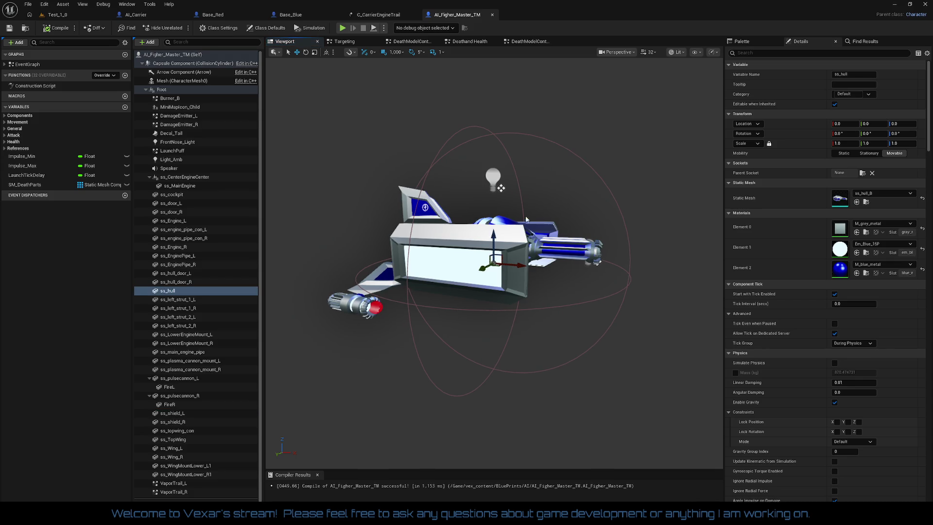
pyautogui.click(501, 188)
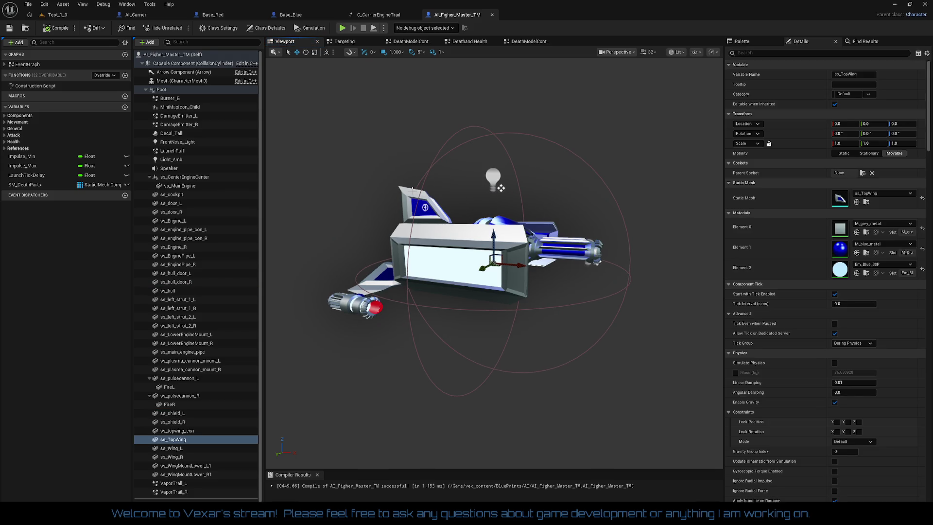
pyautogui.click(389, 280)
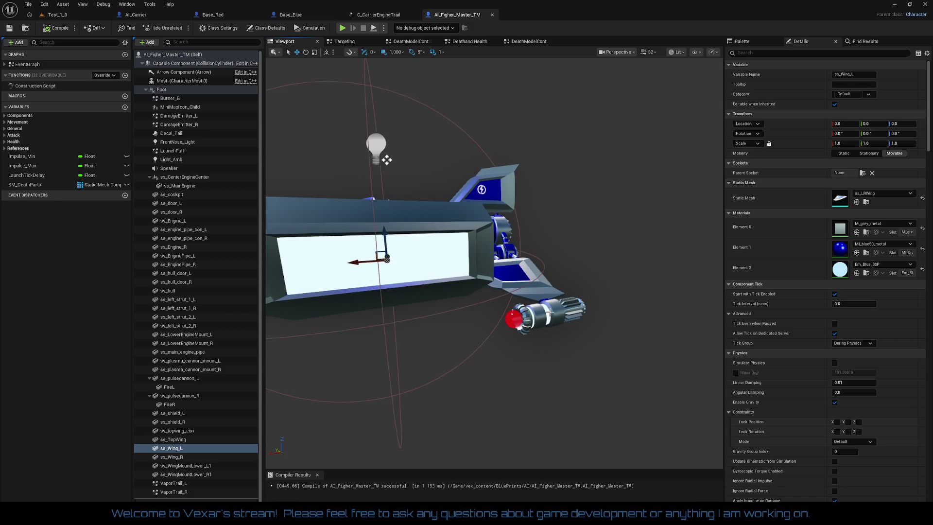
pyautogui.click(554, 311)
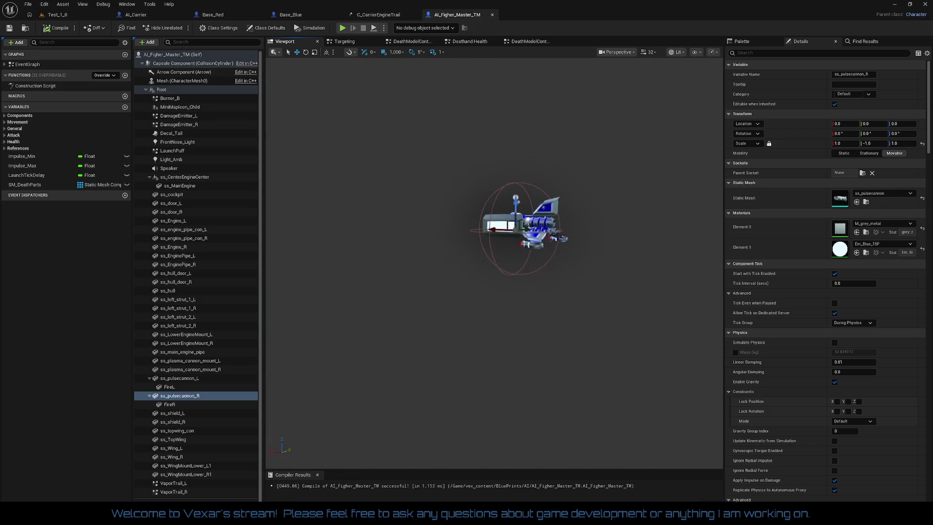
pyautogui.moveTo(629, 257); pyautogui.dragTo(628, 257)
pyautogui.click(519, 322)
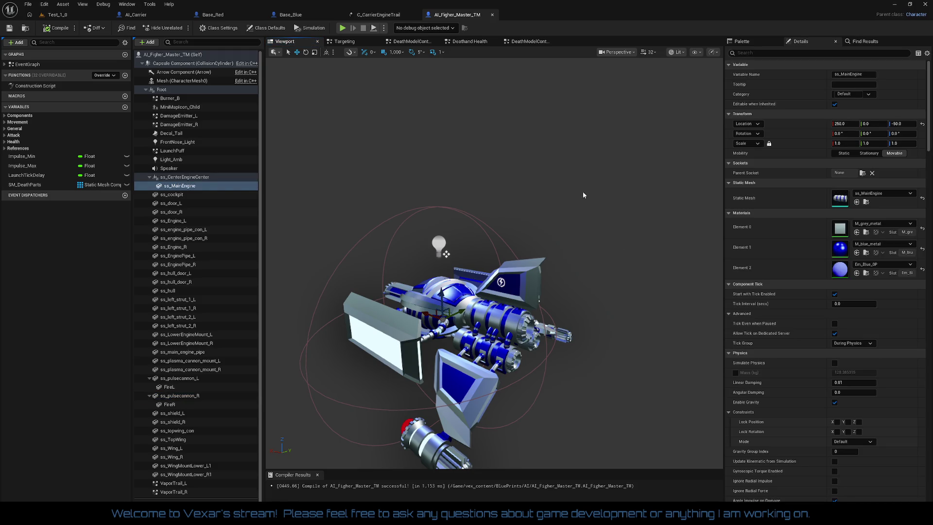
pyautogui.click(474, 46)
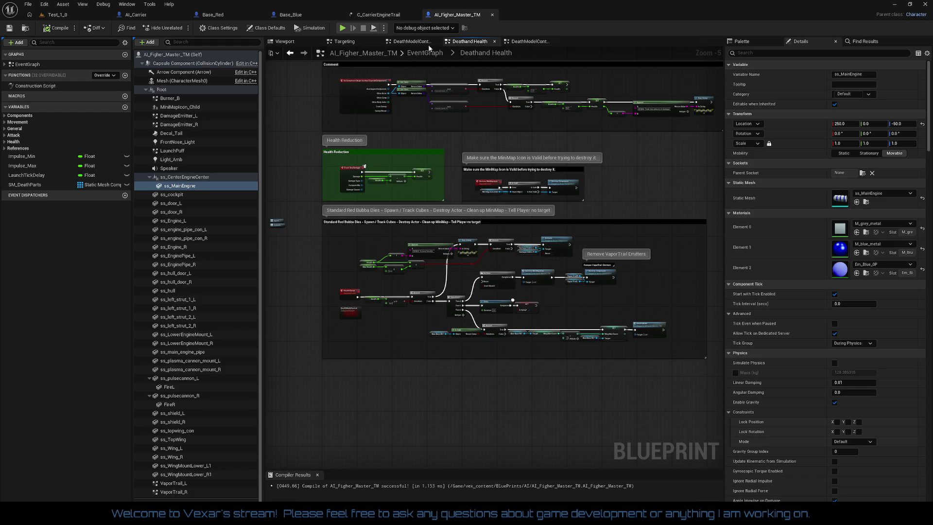
# - Scan DeathModelControl's SpawnActor, Set Life Span and Set Static Mesh rows down to the Sequence
pyautogui.click(423, 42)
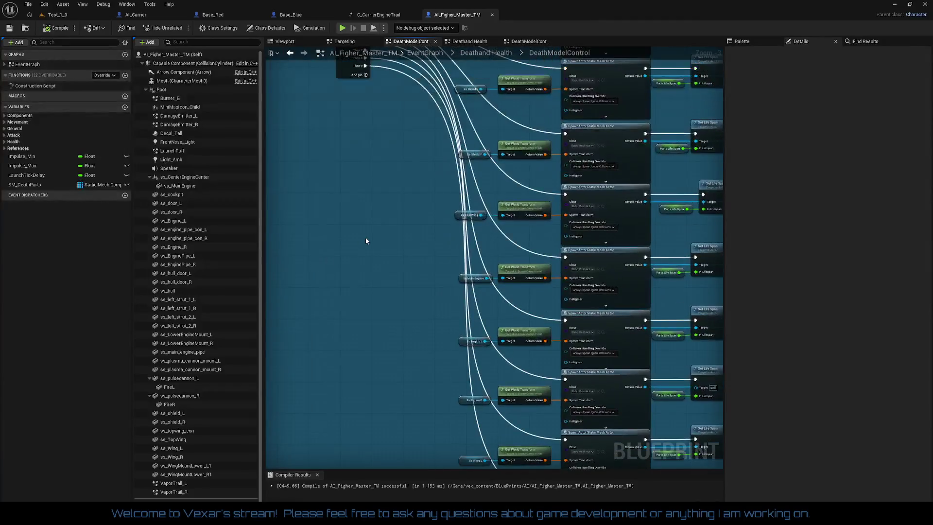
pyautogui.scroll(3, 361, 240)
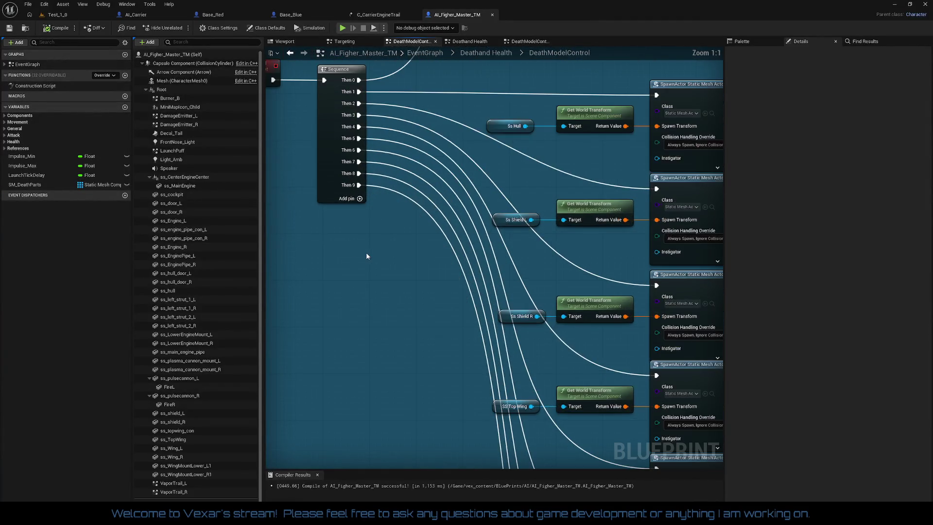
pyautogui.moveTo(366, 252); pyautogui.dragTo(256, 254)
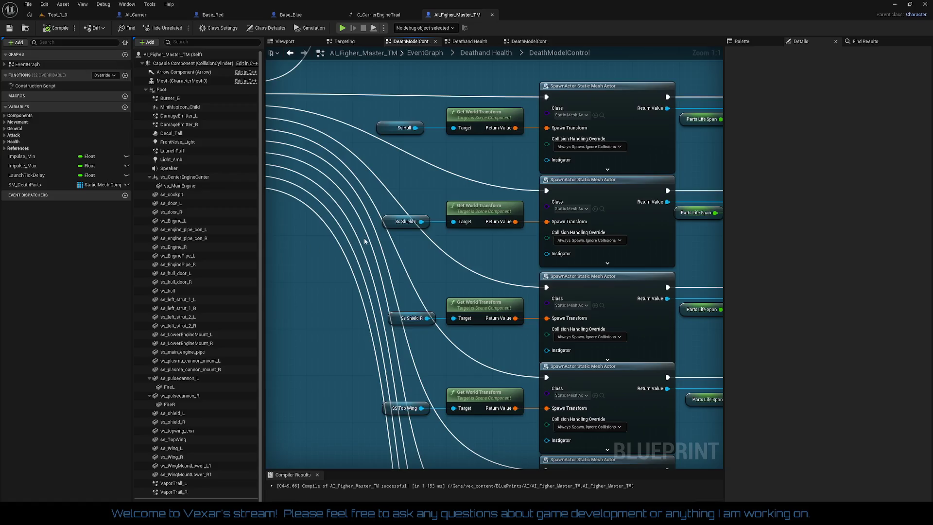
pyautogui.moveTo(672, 239); pyautogui.dragTo(370, 242)
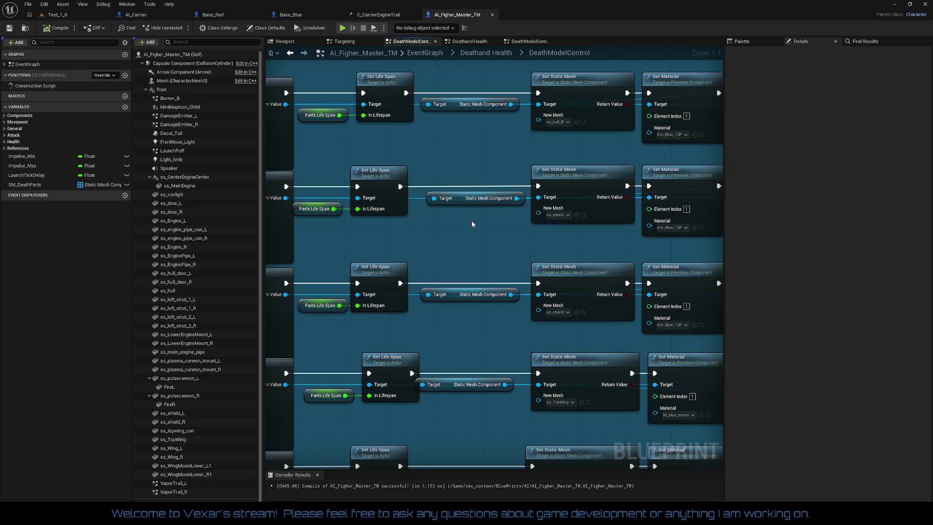
pyautogui.scroll(-3, 472, 223)
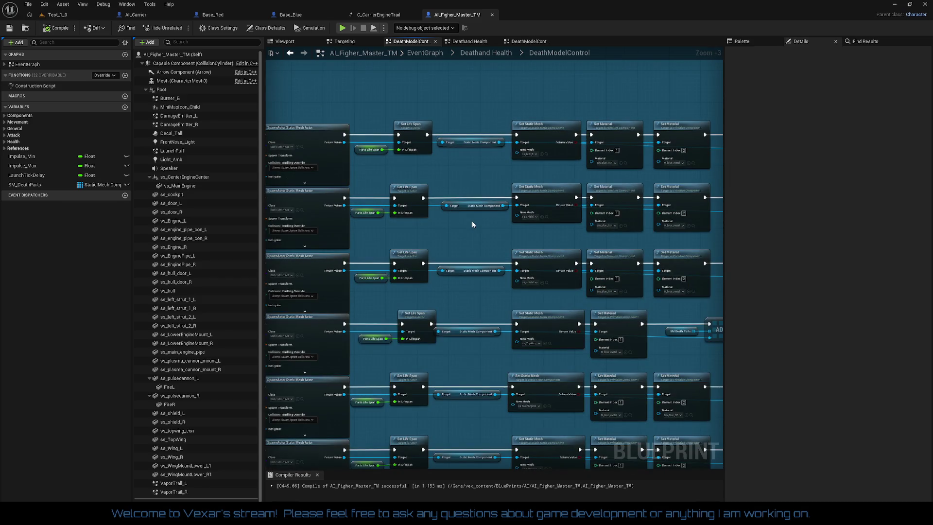
pyautogui.moveTo(472, 224)
pyautogui.mouseDown()
pyautogui.moveTo(377, 217)
pyautogui.moveTo(478, 205)
pyautogui.mouseUp()
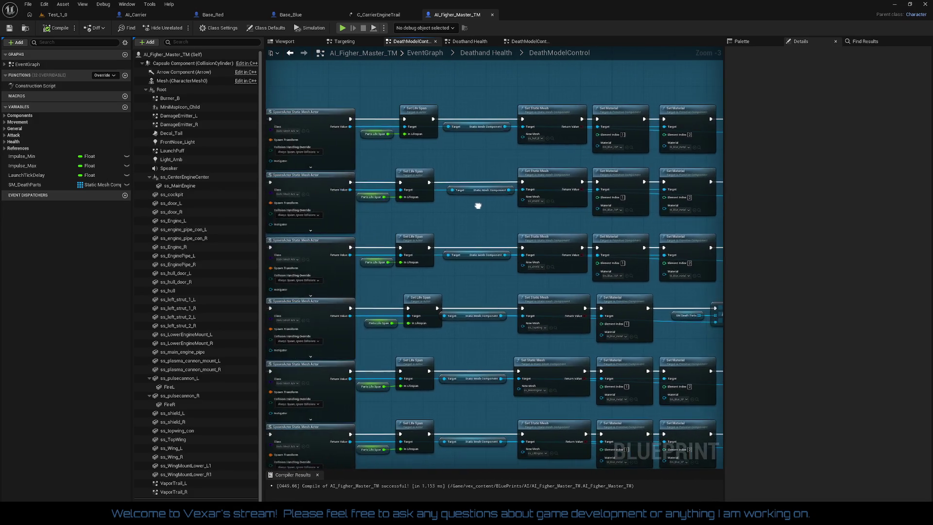
pyautogui.scroll(-2, 512, 213)
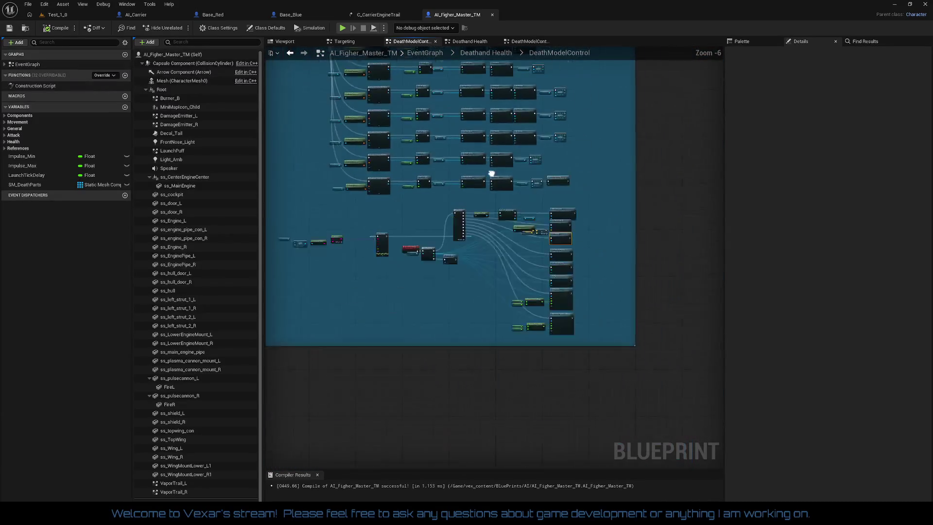
pyautogui.scroll(2, 495, 176)
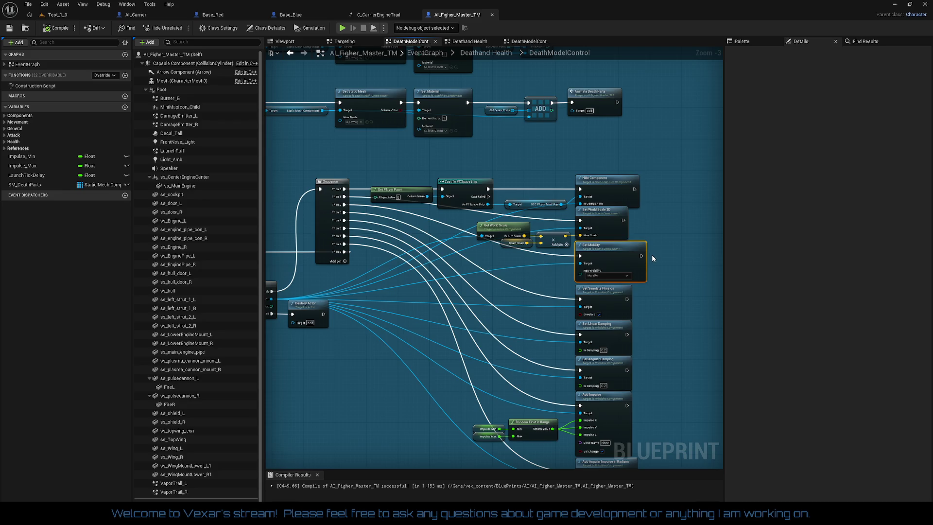
# - Break Set Mobility's link to the Sequence and move it beside the first Set Life Span
pyautogui.rightClick(581, 256)
pyautogui.click(596, 280)
pyautogui.rightClick(581, 263)
pyautogui.click(600, 284)
pyautogui.moveTo(624, 259); pyautogui.dragTo(558, 159)
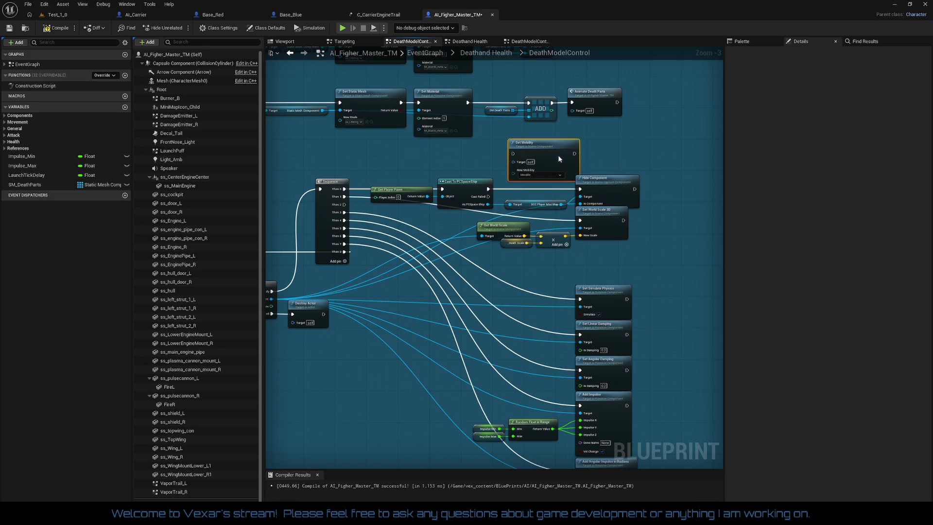
pyautogui.moveTo(619, 212)
pyautogui.mouseDown()
pyautogui.moveTo(652, 349)
pyautogui.moveTo(522, 190)
pyautogui.moveTo(340, 102)
pyautogui.moveTo(451, 238)
pyautogui.moveTo(496, 322)
pyautogui.moveTo(484, 120)
pyautogui.moveTo(484, 252)
pyautogui.moveTo(492, 201)
pyautogui.mouseUp()
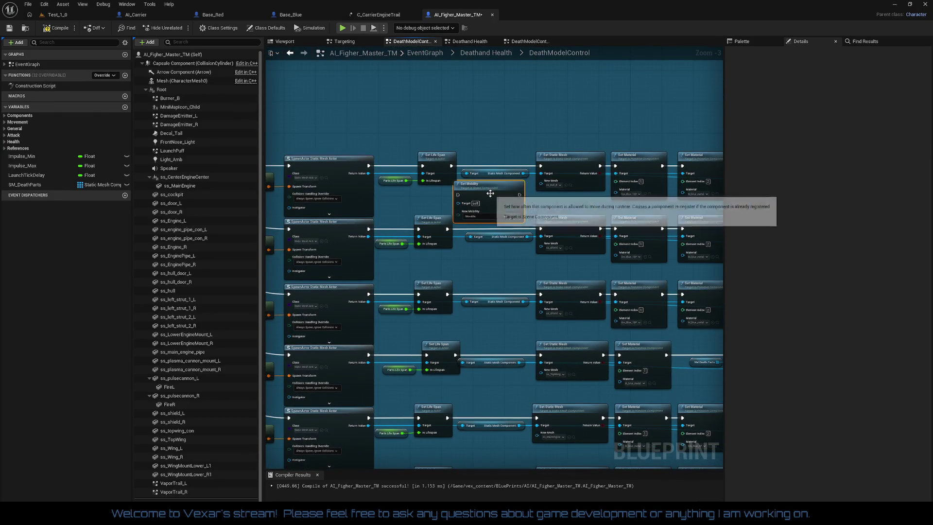
pyautogui.scroll(3, 485, 153)
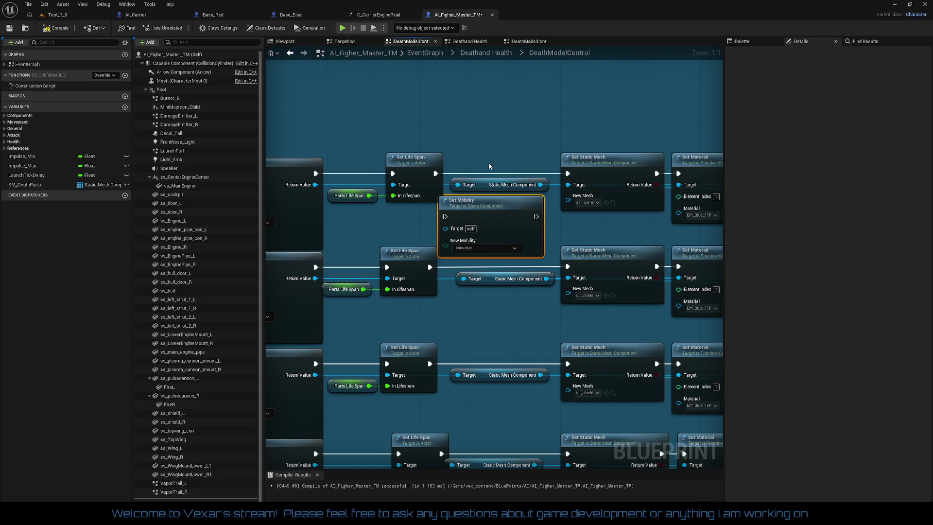
pyautogui.moveTo(495, 217); pyautogui.dragTo(410, 223)
# - Shift the mesh and material nodes right and fit Set Mobility before Set Static Mesh
pyautogui.scroll(-2, 542, 223)
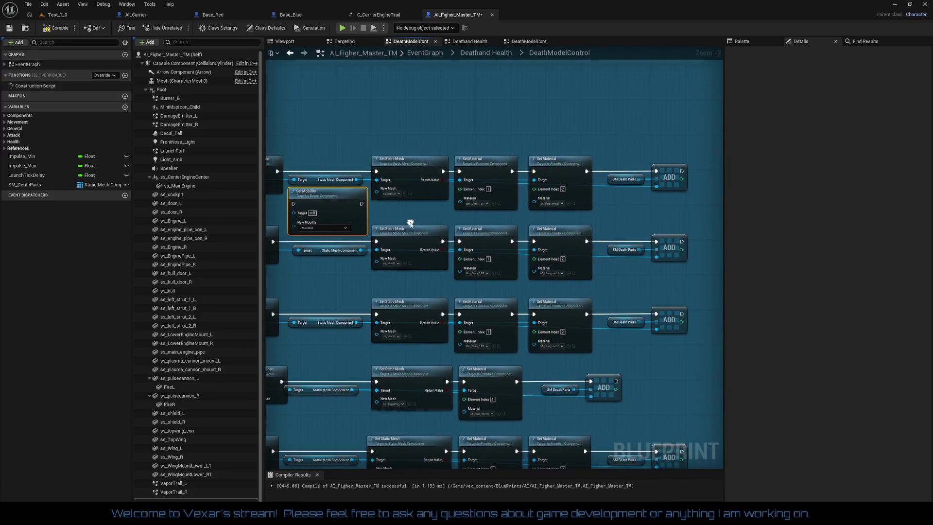
pyautogui.scroll(-3, 411, 223)
pyautogui.scroll(1, 504, 217)
pyautogui.moveTo(504, 216)
pyautogui.mouseDown()
pyautogui.moveTo(529, 158)
pyautogui.moveTo(552, 53)
pyautogui.mouseUp()
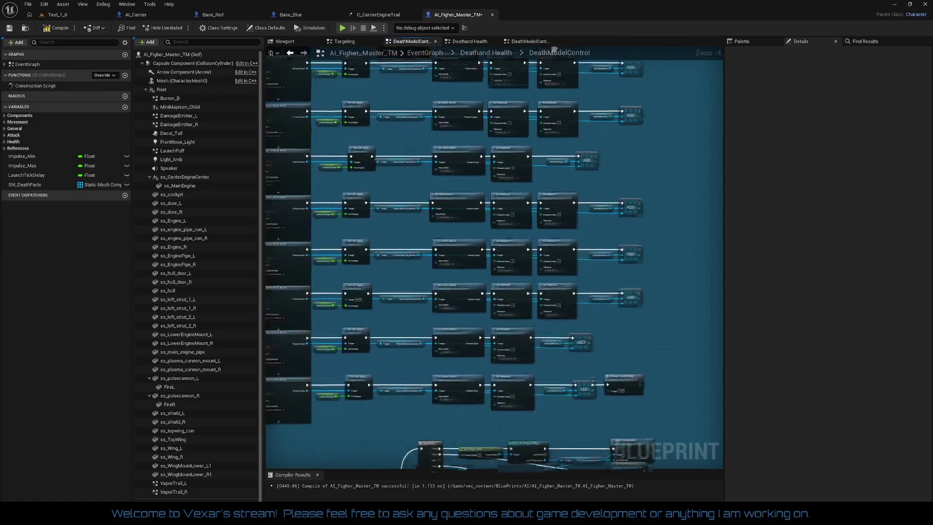
pyautogui.scroll(1, 562, 211)
pyautogui.scroll(-2, 517, 183)
pyautogui.moveTo(462, 98)
pyautogui.mouseDown()
pyautogui.moveTo(497, 177)
pyautogui.moveTo(635, 401)
pyautogui.mouseUp()
pyautogui.scroll(4, 625, 275)
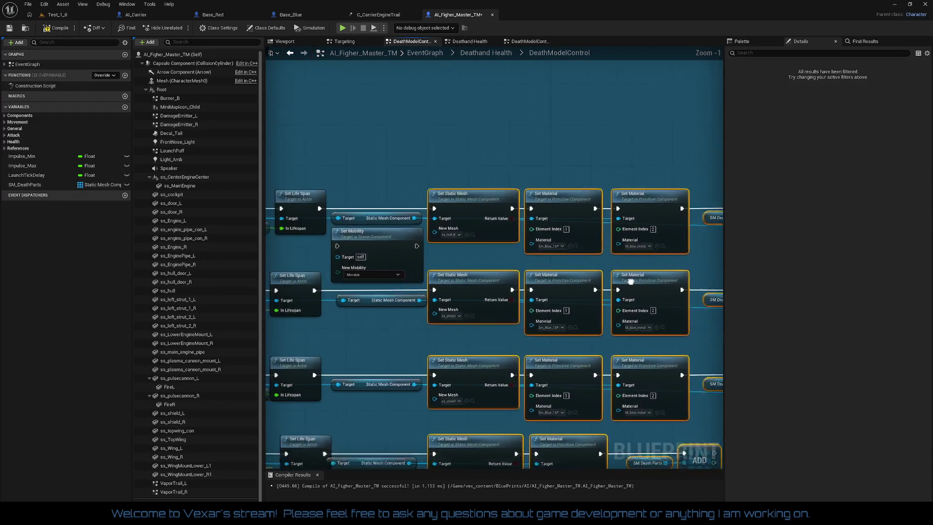
pyautogui.moveTo(499, 214); pyautogui.dragTo(597, 217)
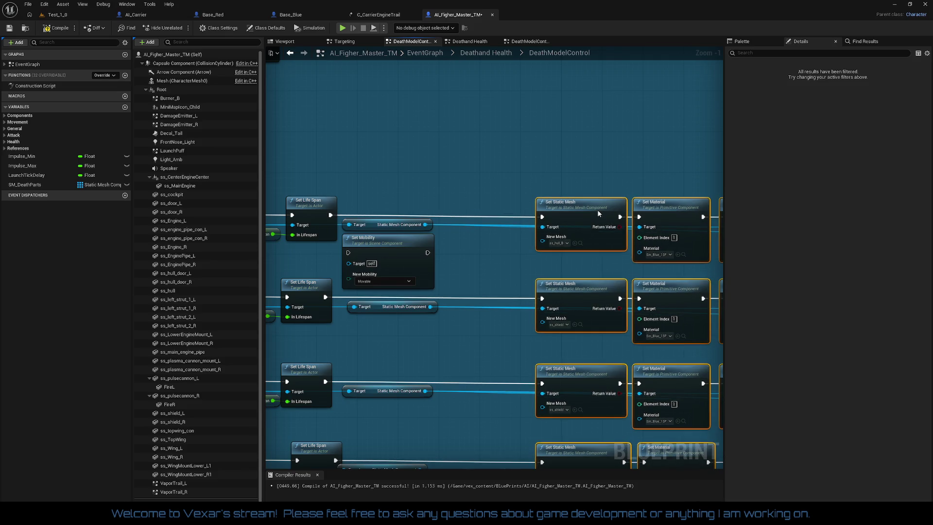
pyautogui.moveTo(429, 253); pyautogui.dragTo(503, 223)
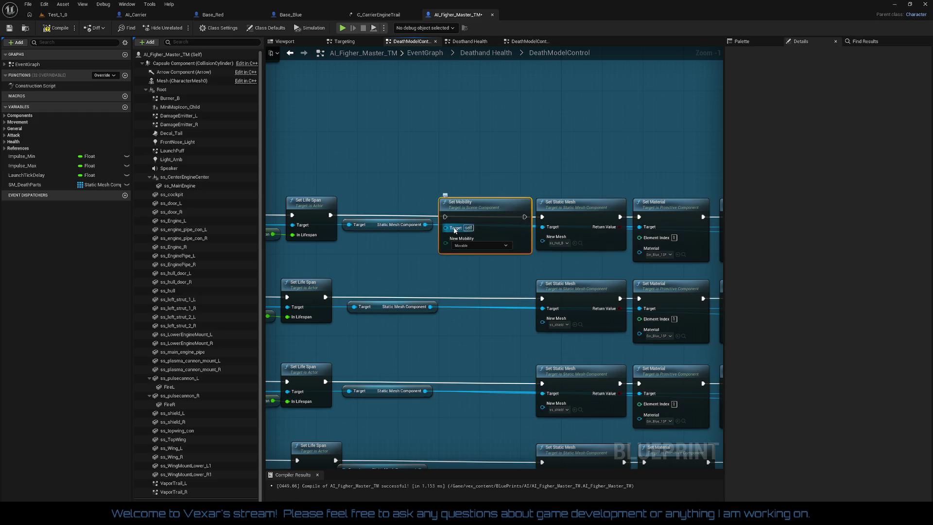
pyautogui.moveTo(445, 227)
pyautogui.mouseDown()
pyautogui.moveTo(428, 227)
pyautogui.moveTo(428, 217)
pyautogui.moveTo(334, 217)
pyautogui.mouseUp()
# - Chain the first Set Mobility into Set Static Mesh and paste a wired copy into the next row
pyautogui.moveTo(525, 216); pyautogui.dragTo(543, 217)
pyautogui.moveTo(507, 264)
pyautogui.mouseDown()
pyautogui.moveTo(502, 202)
pyautogui.moveTo(483, 167)
pyautogui.moveTo(423, 188)
pyautogui.moveTo(431, 188)
pyautogui.moveTo(328, 178)
pyautogui.mouseUp()
pyautogui.hotkey('ctrl', 'v')
pyautogui.moveTo(527, 178); pyautogui.dragTo(546, 182)
# - Add a third-row Set Mobility after Set Life Span, targeting its Static Mesh Component
pyautogui.hotkey('ctrl', 'c')
pyautogui.hotkey('ctrl', 'v')
pyautogui.moveTo(499, 221)
pyautogui.mouseDown()
pyautogui.moveTo(481, 199)
pyautogui.moveTo(551, 202)
pyautogui.mouseUp()
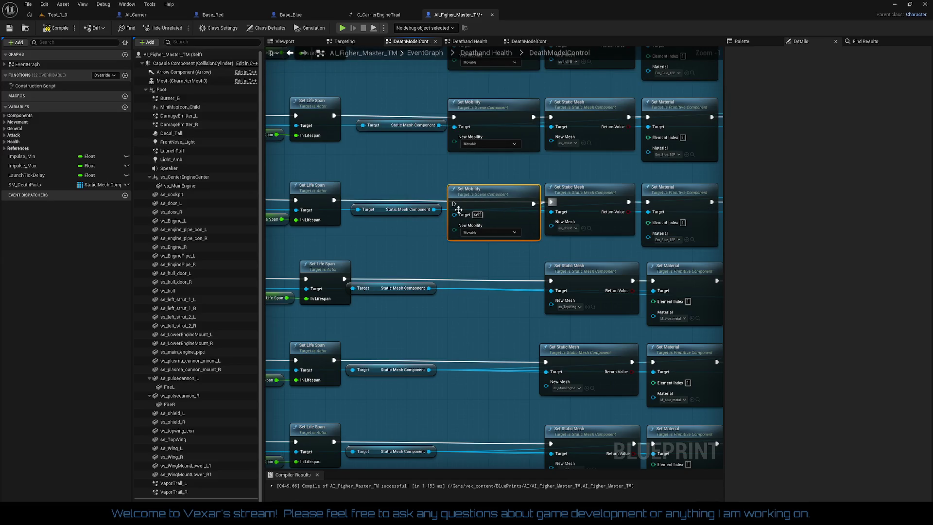
pyautogui.moveTo(454, 204); pyautogui.dragTo(335, 199)
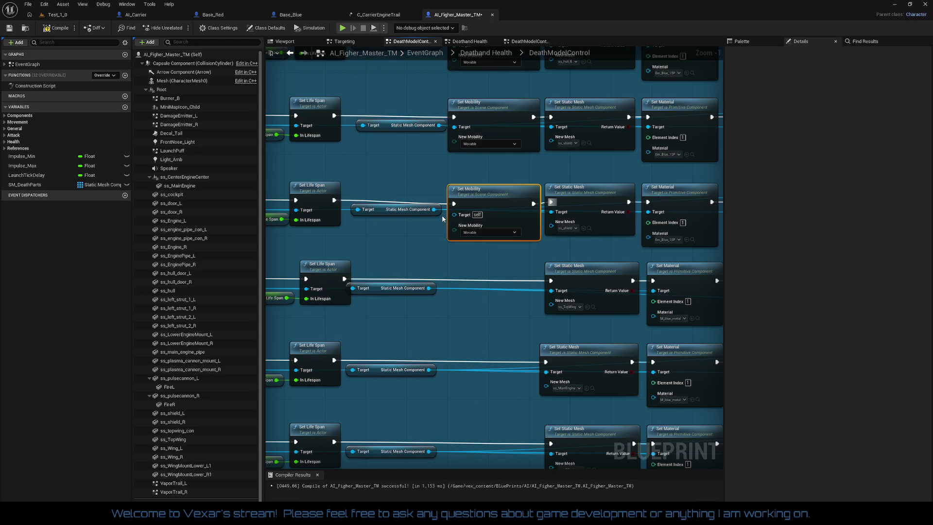
pyautogui.moveTo(455, 216); pyautogui.dragTo(434, 209)
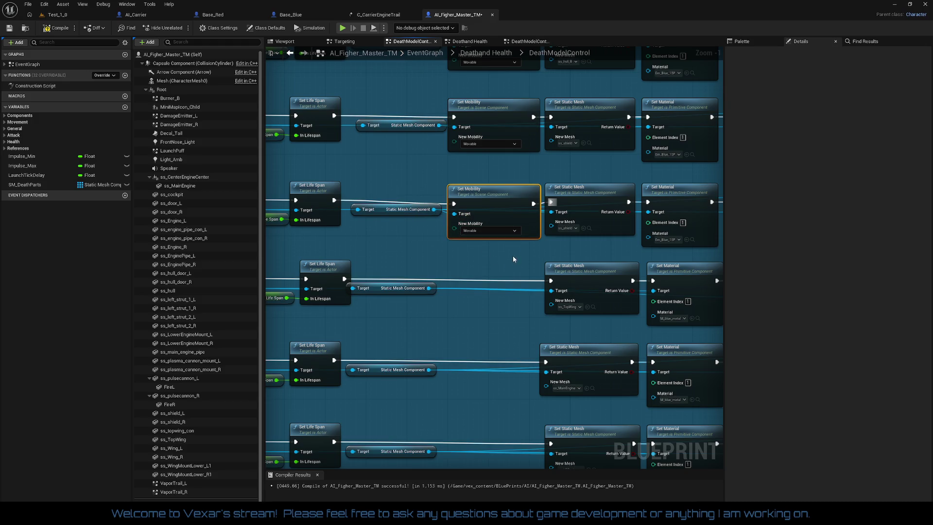
pyautogui.moveTo(512, 206); pyautogui.dragTo(512, 205)
# - Add and wire another row's Set Mobility to its Static Mesh Component, spacing the nodes out
pyautogui.hotkey('ctrl', 'c')
pyautogui.hotkey('ctrl', 'v')
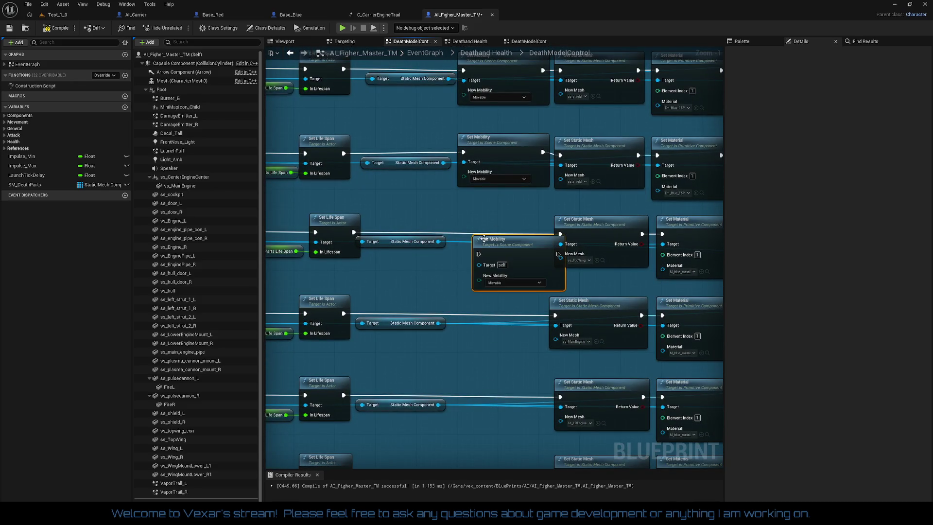
pyautogui.moveTo(500, 238); pyautogui.dragTo(487, 224)
pyautogui.moveTo(561, 234); pyautogui.dragTo(353, 233)
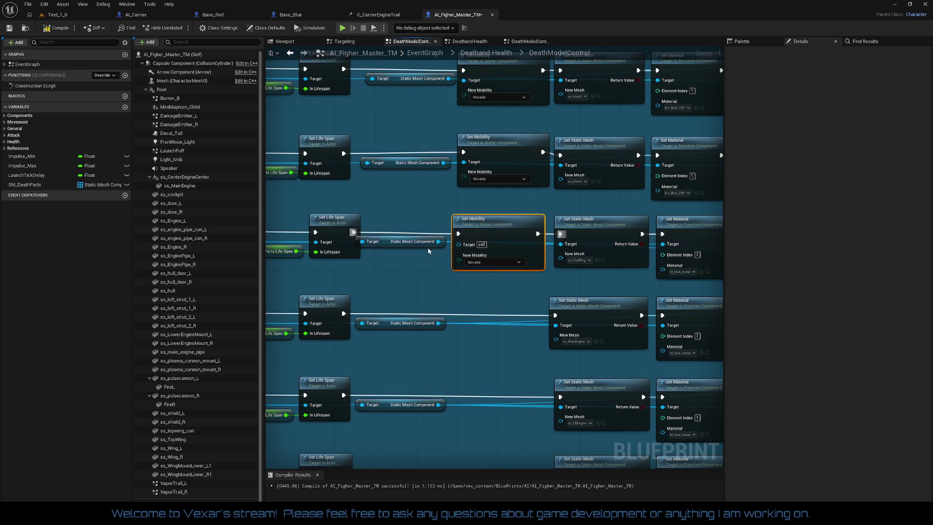
pyautogui.moveTo(458, 244); pyautogui.dragTo(440, 241)
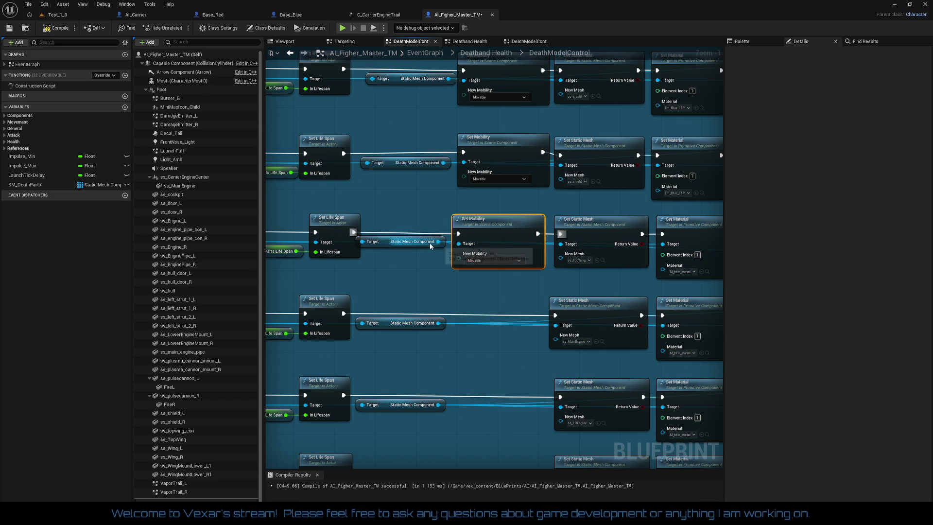
pyautogui.click(390, 242)
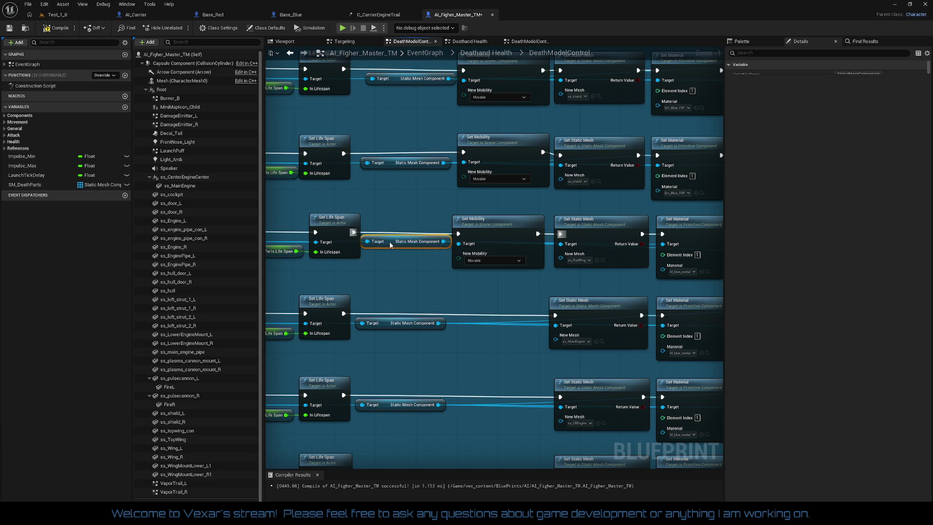
pyautogui.moveTo(392, 241); pyautogui.dragTo(397, 241)
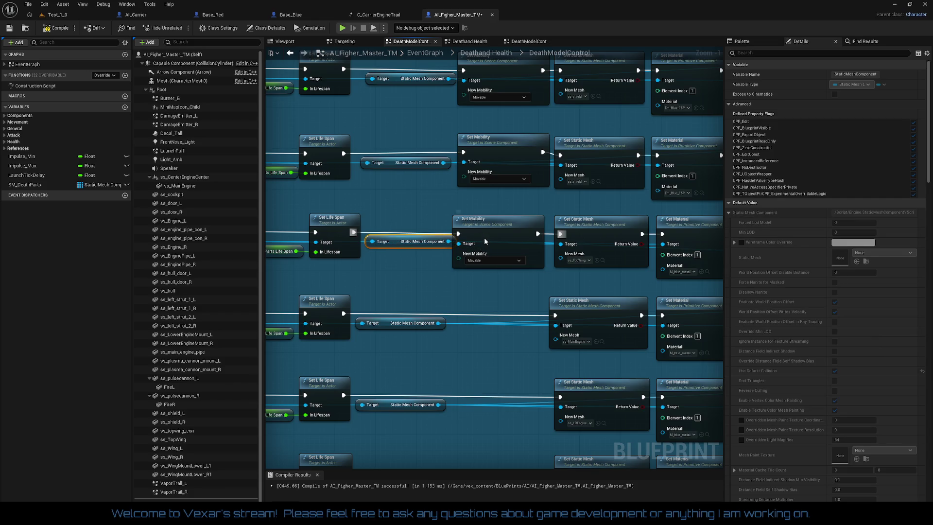
pyautogui.moveTo(484, 240); pyautogui.dragTo(494, 240)
pyautogui.moveTo(504, 285)
pyautogui.mouseDown()
pyautogui.moveTo(512, 226)
pyautogui.moveTo(462, 155)
pyautogui.mouseUp()
pyautogui.hotkey('ctrl', 'v')
# - Place pasted Set Mobility nodes in lower rows and wire the fourth row's flow and Target
pyautogui.hotkey('ctrl', 'v')
pyautogui.moveTo(474, 243)
pyautogui.mouseDown()
pyautogui.moveTo(491, 194)
pyautogui.moveTo(493, 206)
pyautogui.mouseUp()
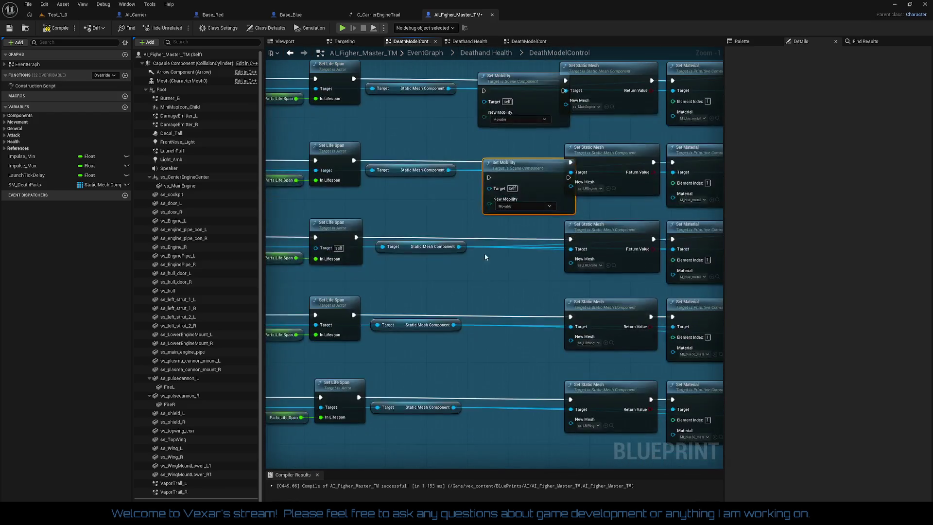
pyautogui.hotkey('ctrl', 'v')
pyautogui.hotkey('ctrl', 'v')
pyautogui.moveTo(476, 322); pyautogui.dragTo(484, 243)
pyautogui.hotkey('ctrl', 'v')
pyautogui.moveTo(500, 329)
pyautogui.mouseDown()
pyautogui.moveTo(503, 315)
pyautogui.moveTo(582, 322)
pyautogui.mouseUp()
pyautogui.moveTo(482, 325); pyautogui.dragTo(369, 323)
pyautogui.moveTo(482, 335); pyautogui.dragTo(461, 333)
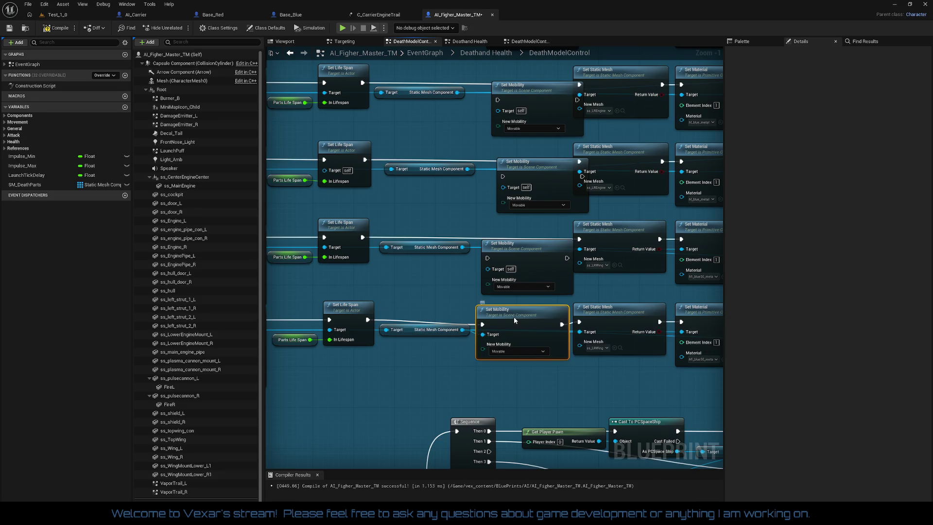
# - Wire the third row's Set Mobility to Static Mesh Component, Set Life Span and Set Static Mesh
pyautogui.moveTo(514, 321); pyautogui.dragTo(514, 316)
pyautogui.moveTo(487, 268)
pyautogui.mouseDown()
pyautogui.moveTo(465, 253)
pyautogui.moveTo(365, 240)
pyautogui.mouseUp()
pyautogui.moveTo(509, 254); pyautogui.dragTo(503, 238)
pyautogui.moveTo(562, 238); pyautogui.dragTo(581, 241)
# - Position the remaining Set Mobility nodes and wire each between Set Life Span and its mesh
pyautogui.moveTo(540, 214)
pyautogui.mouseDown()
pyautogui.moveTo(532, 217)
pyautogui.moveTo(521, 197)
pyautogui.mouseUp()
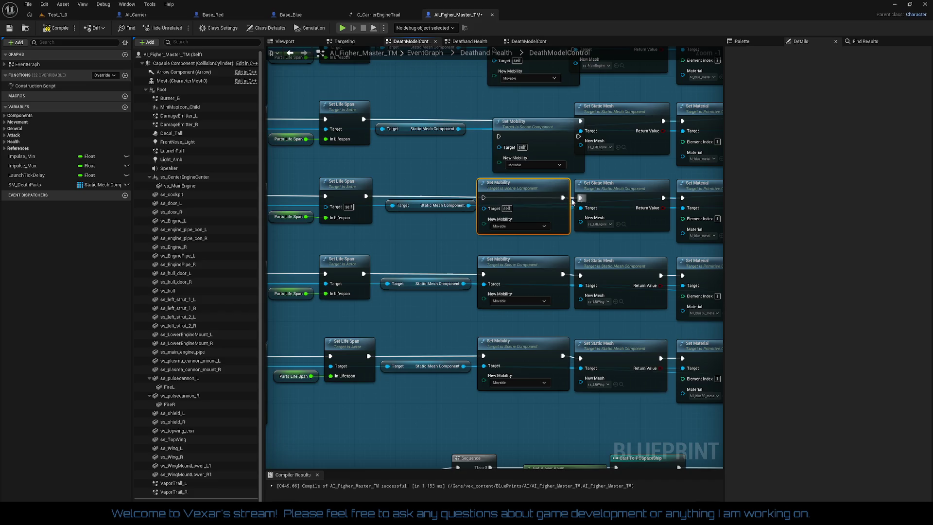
pyautogui.moveTo(484, 198)
pyautogui.mouseDown()
pyautogui.moveTo(460, 237)
pyautogui.moveTo(459, 294)
pyautogui.mouseUp()
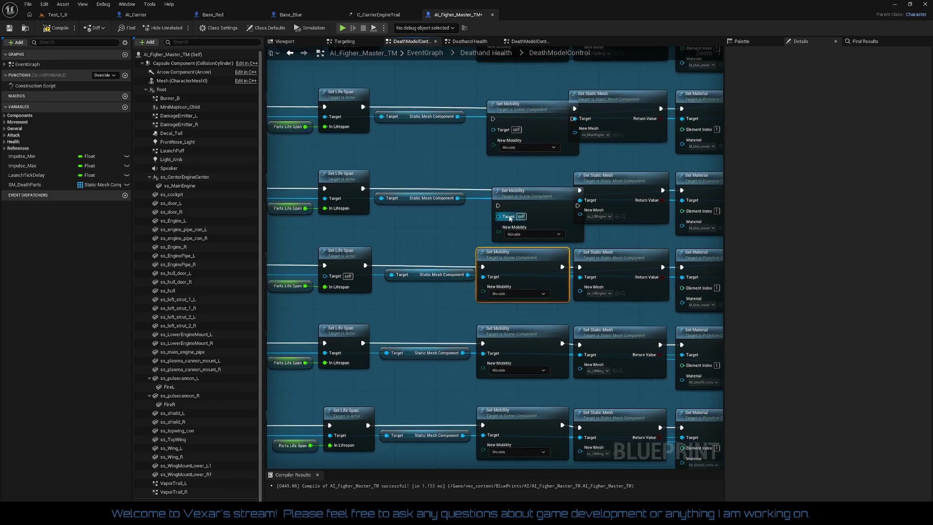
pyautogui.moveTo(523, 195)
pyautogui.mouseDown()
pyautogui.moveTo(515, 186)
pyautogui.moveTo(580, 191)
pyautogui.mouseUp()
pyautogui.moveTo(484, 190); pyautogui.dragTo(364, 189)
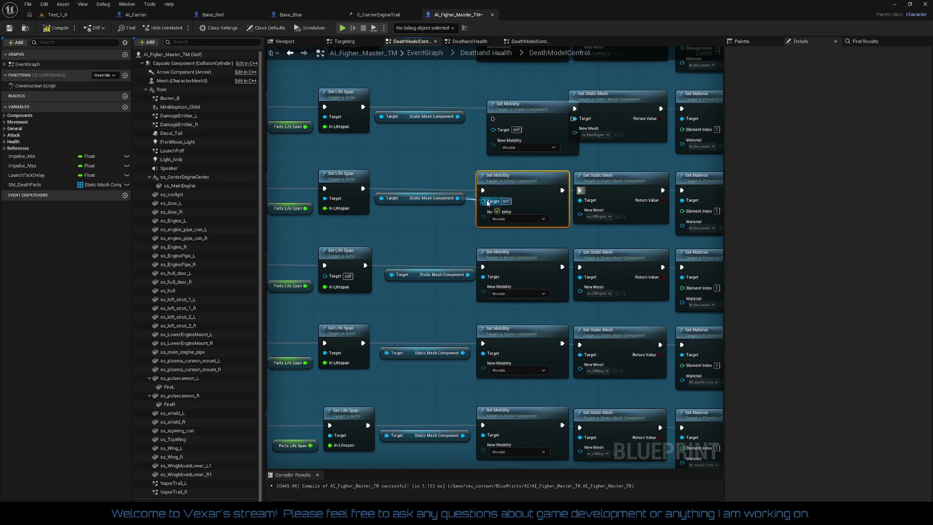
pyautogui.scroll(3, 530, 206)
pyautogui.moveTo(530, 207)
pyautogui.mouseDown()
pyautogui.moveTo(515, 197)
pyautogui.moveTo(578, 198)
pyautogui.mouseUp()
pyautogui.moveTo(480, 197); pyautogui.dragTo(366, 196)
pyautogui.moveTo(457, 208); pyautogui.dragTo(486, 209)
pyautogui.scroll(-3, 487, 209)
pyautogui.moveTo(445, 312)
pyautogui.mouseDown()
pyautogui.moveTo(491, 352)
pyautogui.moveTo(536, 347)
pyautogui.mouseUp()
# - Box-select and shift each row so Set Life Span, Set Mobility, Set Static Mesh and Set Material align
pyautogui.moveTo(339, 161)
pyautogui.mouseDown()
pyautogui.moveTo(768, 197)
pyautogui.moveTo(694, 183)
pyautogui.moveTo(658, 208)
pyautogui.moveTo(605, 180)
pyautogui.mouseUp()
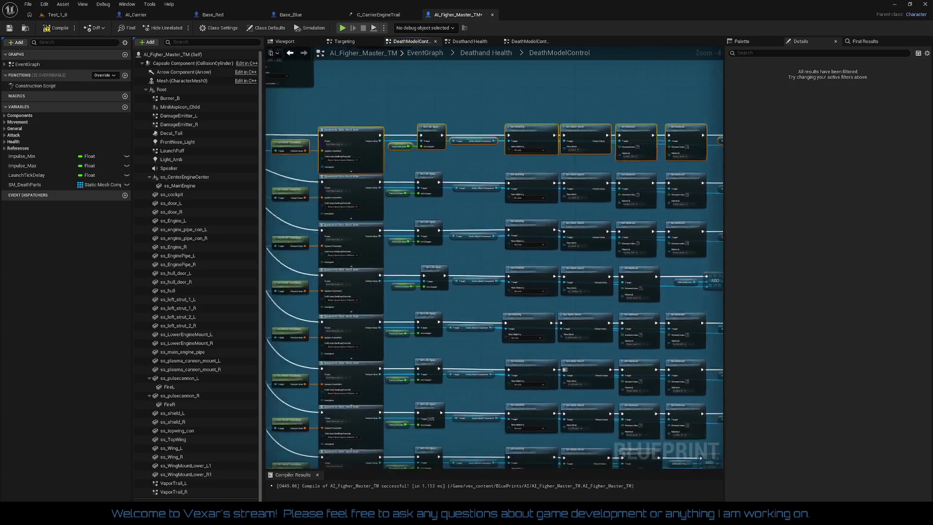
pyautogui.moveTo(353, 190); pyautogui.dragTo(388, 195)
pyautogui.moveTo(319, 198)
pyautogui.mouseDown()
pyautogui.moveTo(784, 223)
pyautogui.moveTo(693, 220)
pyautogui.moveTo(615, 244)
pyautogui.mouseUp()
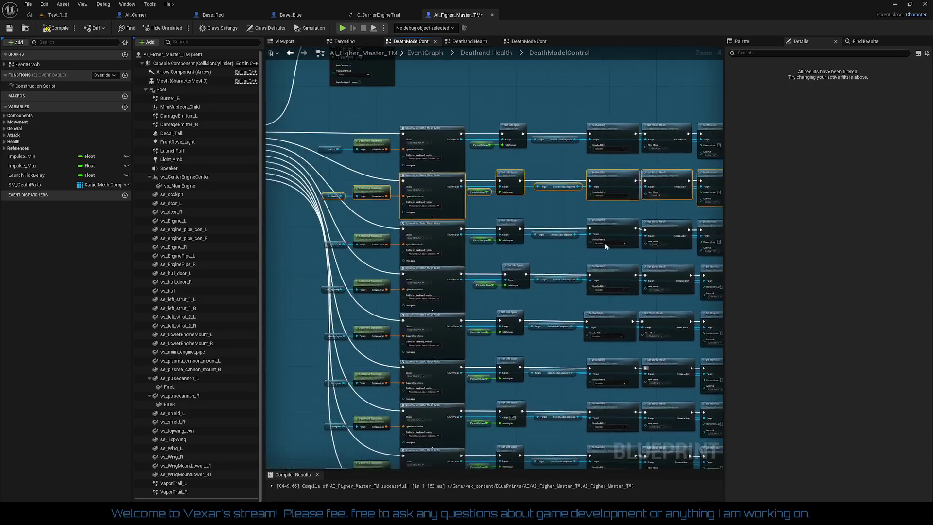
pyautogui.moveTo(502, 252)
pyautogui.mouseDown()
pyautogui.moveTo(791, 263)
pyautogui.moveTo(706, 261)
pyautogui.moveTo(714, 230)
pyautogui.moveTo(725, 235)
pyautogui.mouseUp()
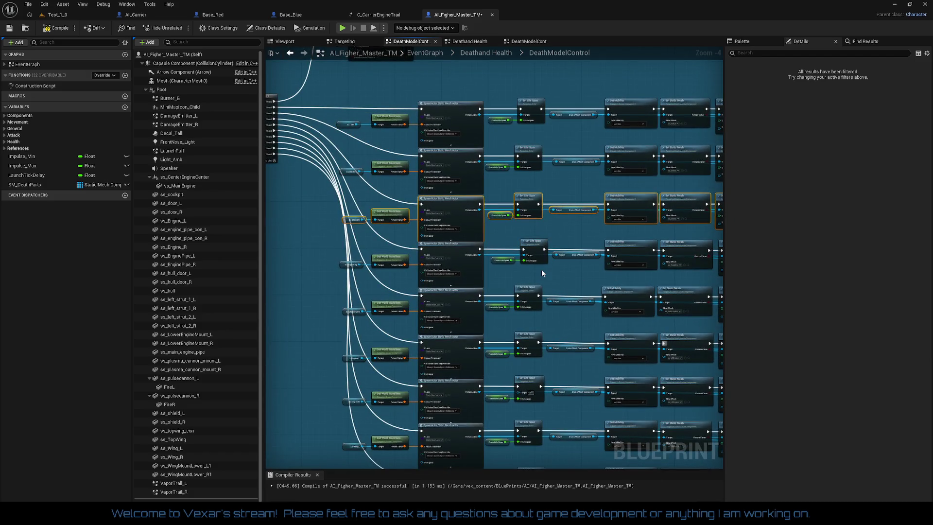
pyautogui.moveTo(627, 274)
pyautogui.mouseDown()
pyautogui.moveTo(649, 278)
pyautogui.moveTo(630, 225)
pyautogui.mouseUp()
pyautogui.moveTo(413, 261); pyautogui.dragTo(420, 247)
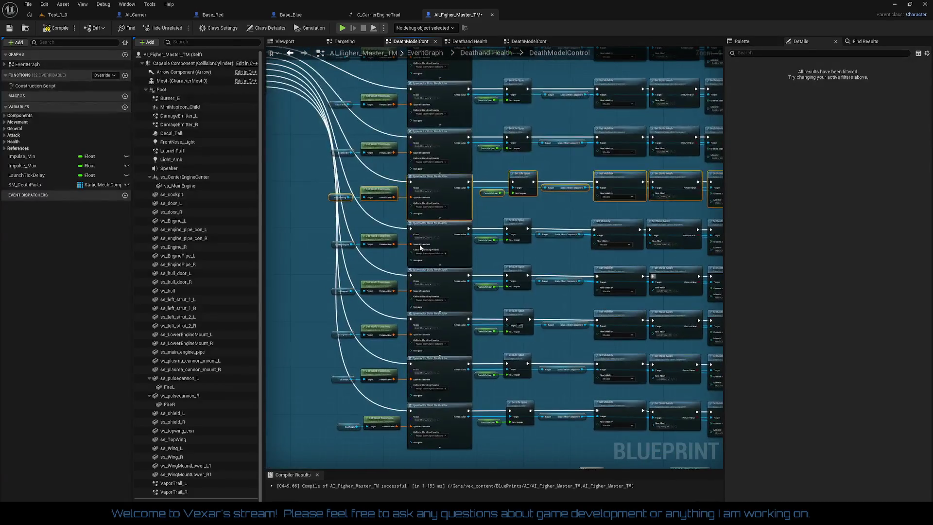
pyautogui.moveTo(787, 253)
pyautogui.mouseDown()
pyautogui.moveTo(695, 254)
pyautogui.moveTo(710, 231)
pyautogui.mouseUp()
pyautogui.moveTo(547, 281); pyautogui.dragTo(551, 266)
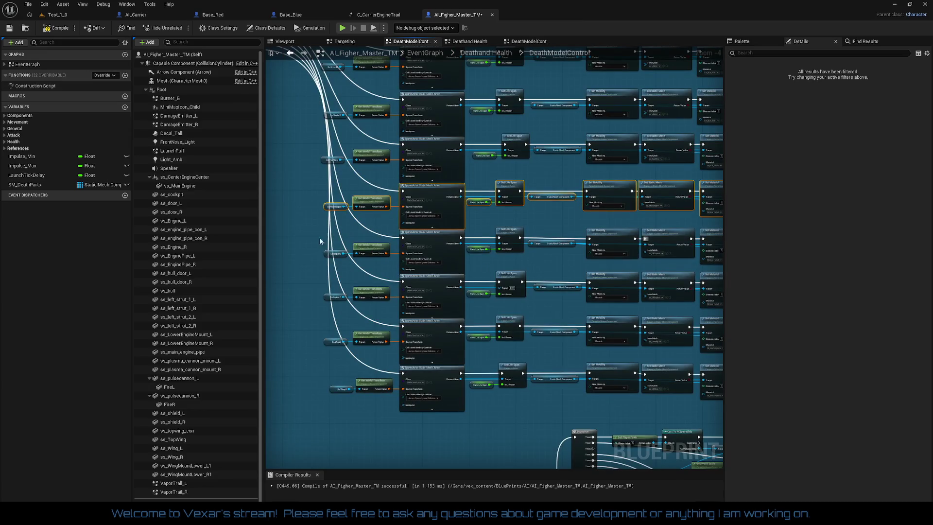
pyautogui.moveTo(311, 247)
pyautogui.mouseDown()
pyautogui.moveTo(798, 356)
pyautogui.moveTo(668, 386)
pyautogui.moveTo(758, 311)
pyautogui.moveTo(786, 251)
pyautogui.mouseUp()
pyautogui.scroll(2, 557, 229)
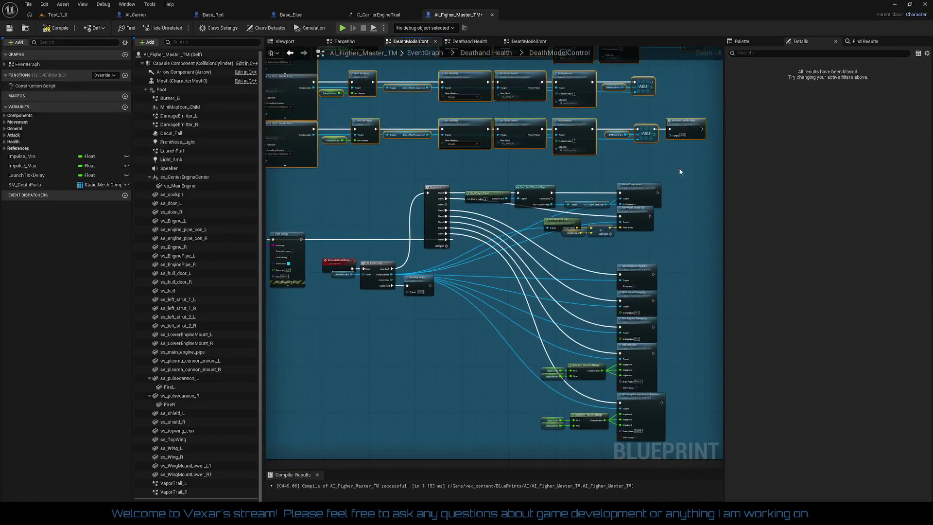
# - Remove the Sequence node's unused Then 2 output and move the impulse and physics nodes up
pyautogui.rightClick(349, 202)
pyautogui.click(376, 232)
pyautogui.moveTo(569, 256)
pyautogui.mouseDown()
pyautogui.moveTo(589, 170)
pyautogui.moveTo(580, 158)
pyautogui.mouseUp()
pyautogui.moveTo(665, 401); pyautogui.dragTo(667, 436)
pyautogui.moveTo(637, 224)
pyautogui.mouseDown()
pyautogui.moveTo(637, 213)
pyautogui.moveTo(580, 295)
pyautogui.moveTo(578, 227)
pyautogui.mouseUp()
pyautogui.click(486, 275)
# - Realign the GET, Get Display Name, Append and Print String group
pyautogui.scroll(-2, 486, 274)
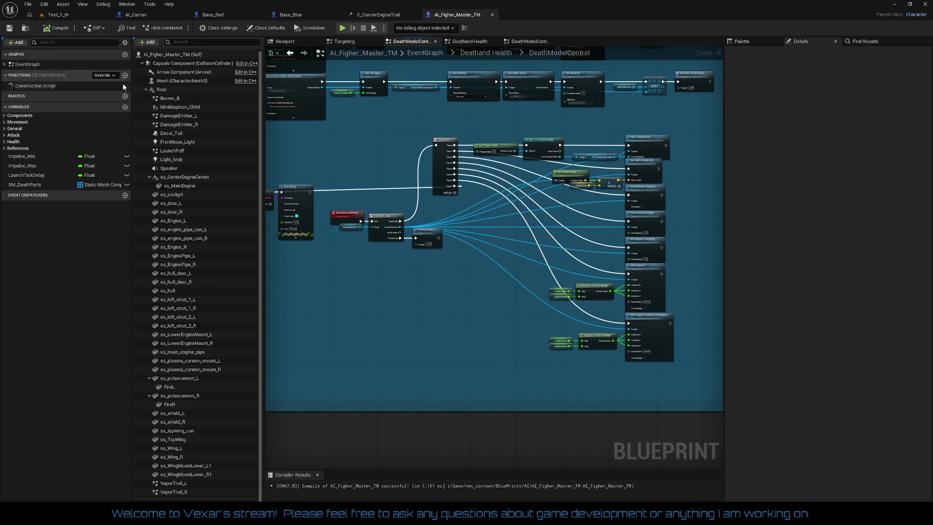
pyautogui.moveTo(343, 162)
pyautogui.mouseDown()
pyautogui.moveTo(475, 177)
pyautogui.moveTo(558, 234)
pyautogui.mouseUp()
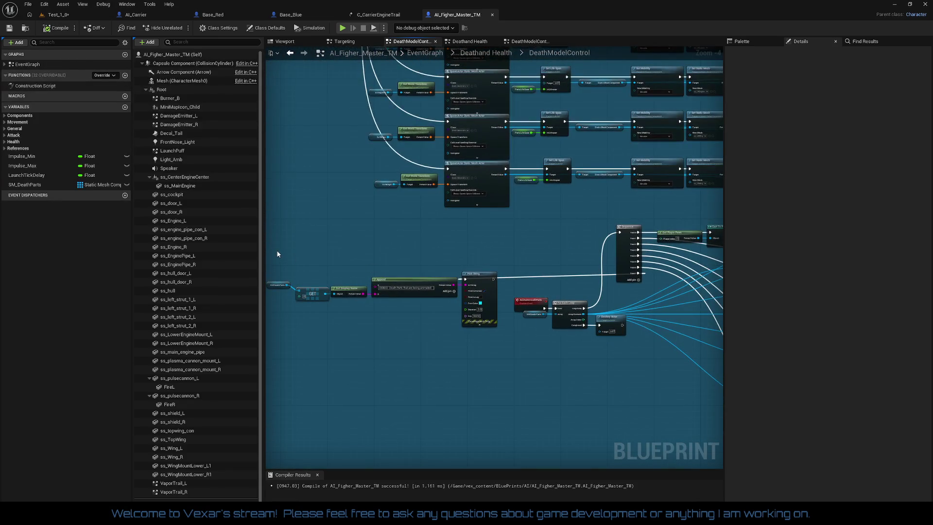
pyautogui.moveTo(516, 355); pyautogui.dragTo(516, 354)
pyautogui.click(507, 357)
pyautogui.moveTo(418, 318); pyautogui.dragTo(492, 353)
pyautogui.moveTo(480, 284); pyautogui.dragTo(487, 278)
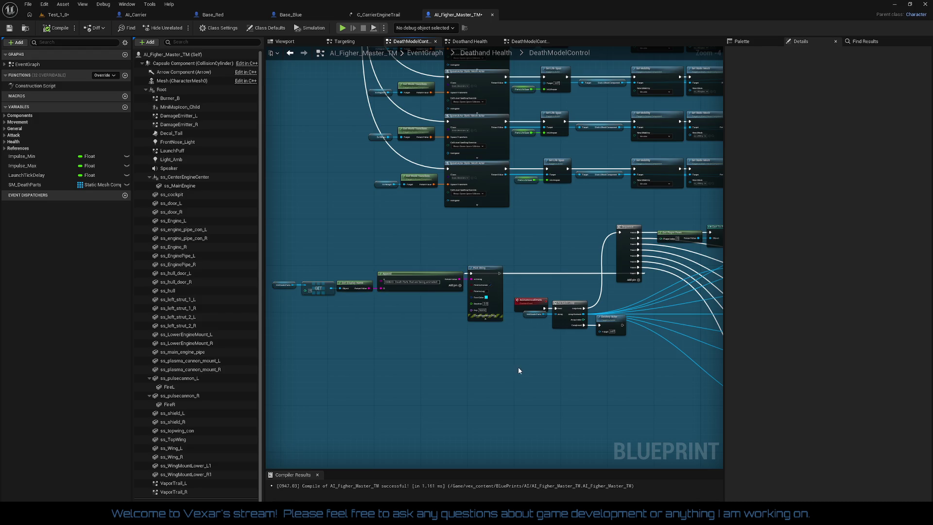
# - Compile the blueprint and return to the Test_1_0 level
pyautogui.scroll(-1, 515, 359)
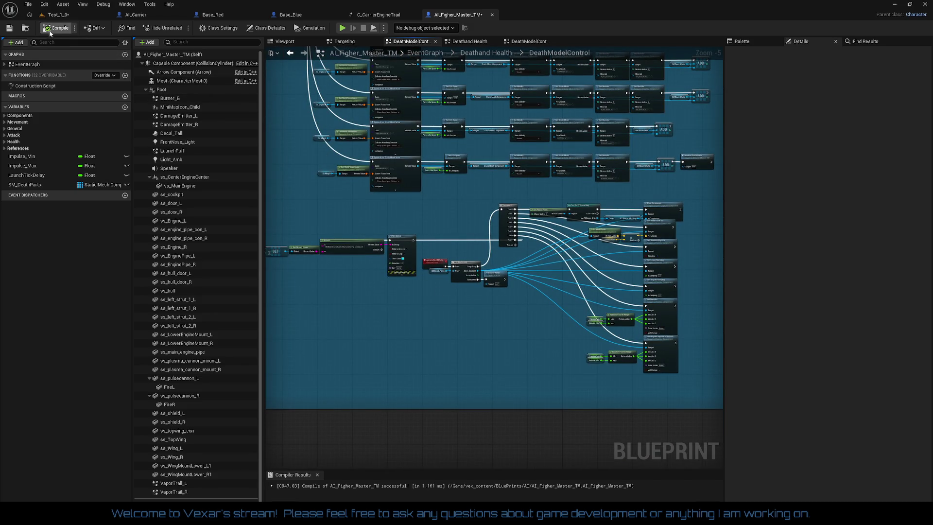
pyautogui.click(64, 26)
pyautogui.click(64, 18)
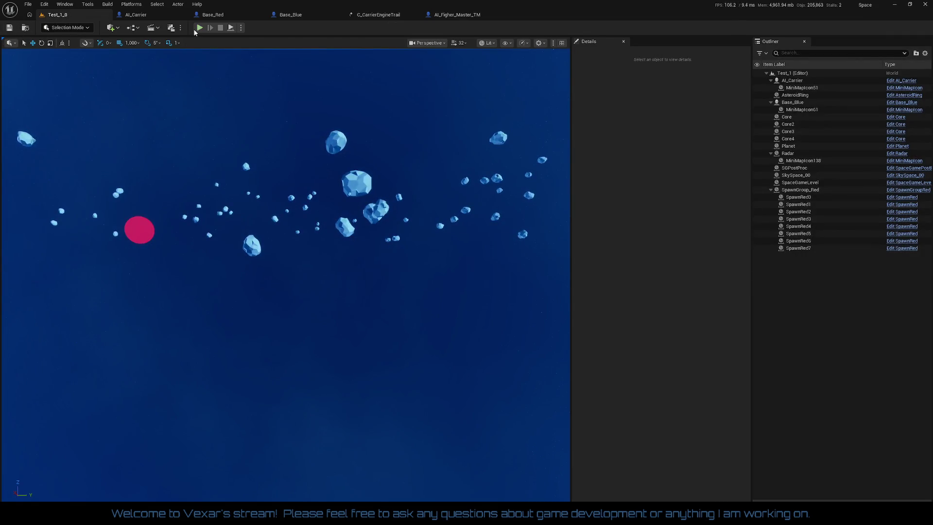
pyautogui.click(198, 27)
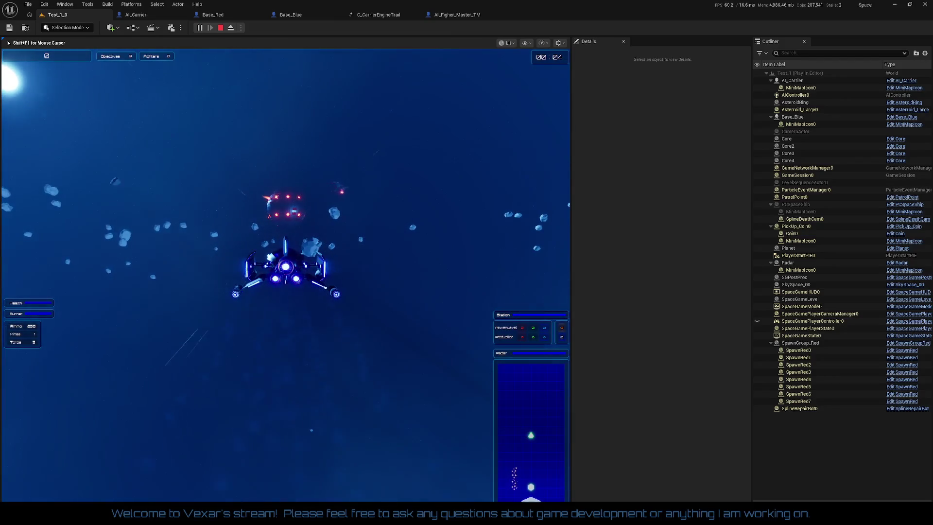
pyautogui.press('shift')
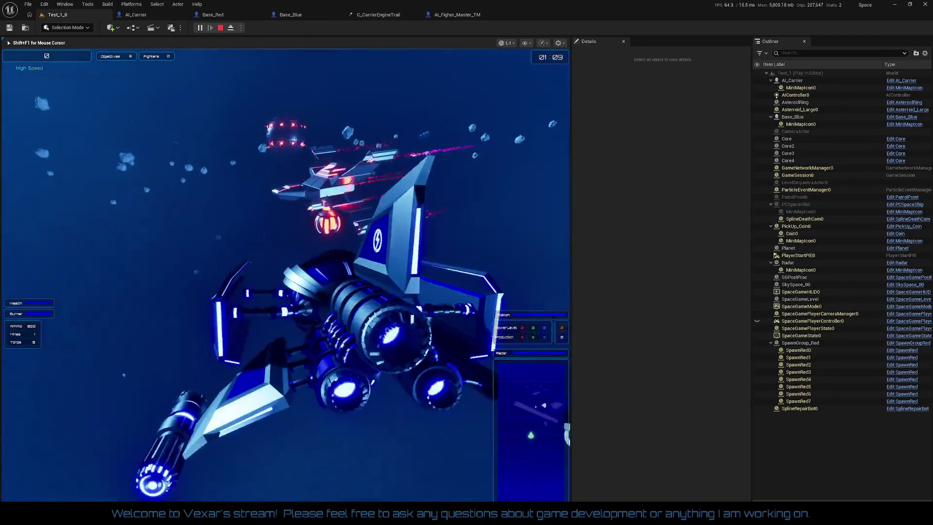
pyautogui.press('Escape')
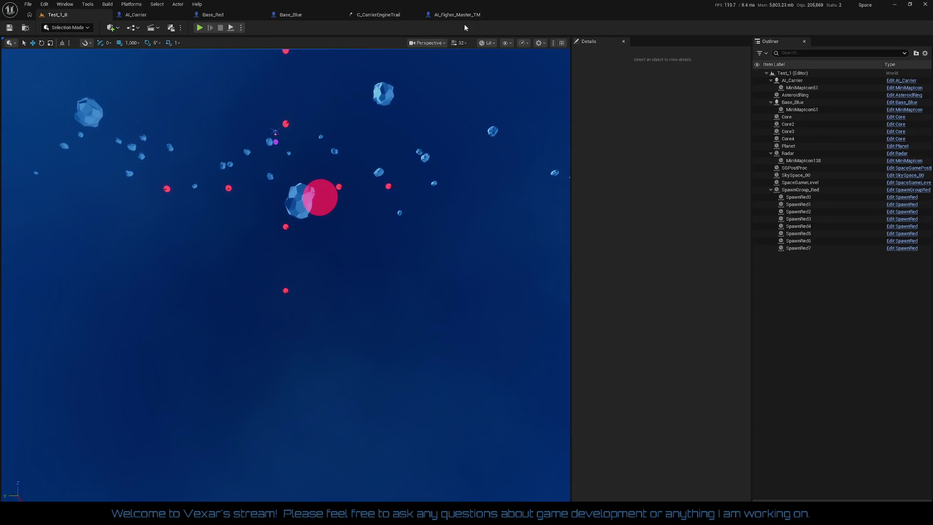
pyautogui.click(465, 18)
# - Enter 2.0 for each axis of the Death Scale default value
pyautogui.scroll(3, 478, 289)
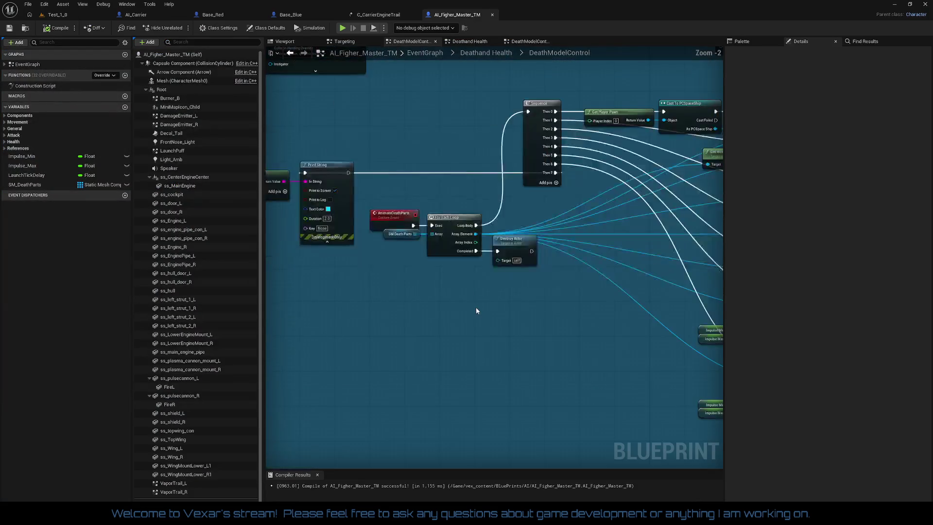
pyautogui.click(518, 234)
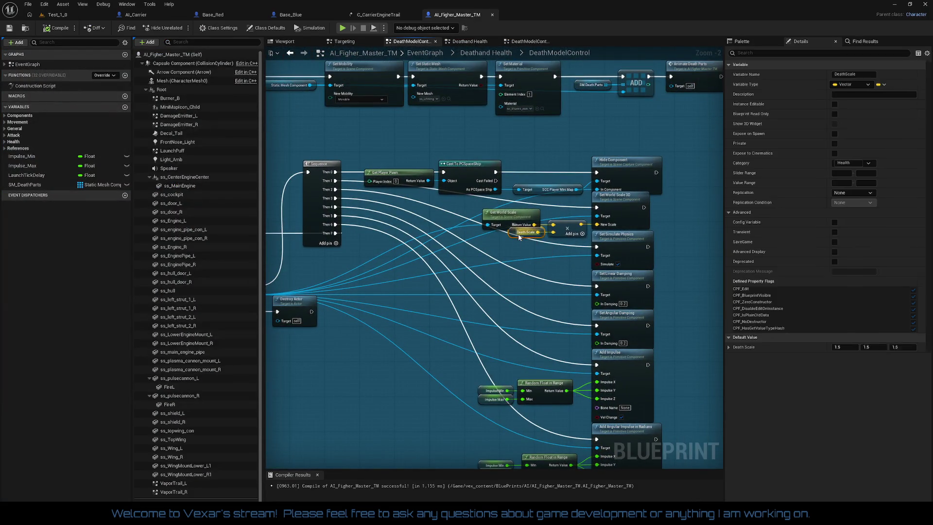
pyautogui.press('Tab')
pyautogui.write('2')
pyautogui.press('Tab')
pyautogui.write('2')
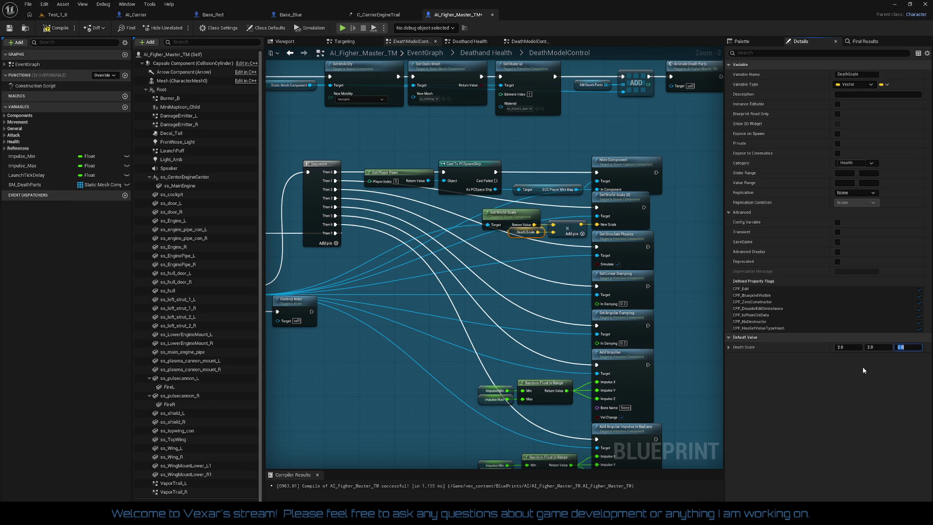
pyautogui.moveTo(531, 354); pyautogui.dragTo(578, 292)
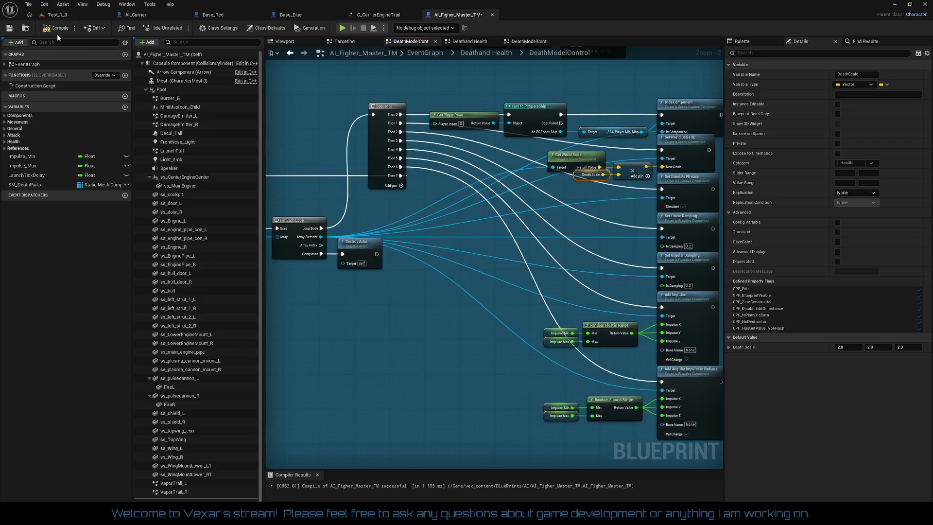
# - Save and compile the AI_Figher_Master_TM blueprint with Ctrl+S
pyautogui.hotkey('ctrl', 's')
pyautogui.moveTo(416, 347)
pyautogui.mouseDown()
pyautogui.moveTo(534, 345)
pyautogui.moveTo(414, 357)
pyautogui.moveTo(526, 410)
pyautogui.moveTo(537, 427)
pyautogui.moveTo(534, 384)
pyautogui.moveTo(550, 418)
pyautogui.mouseUp()
pyautogui.scroll(-2, 537, 349)
pyautogui.scroll(-6, 411, 362)
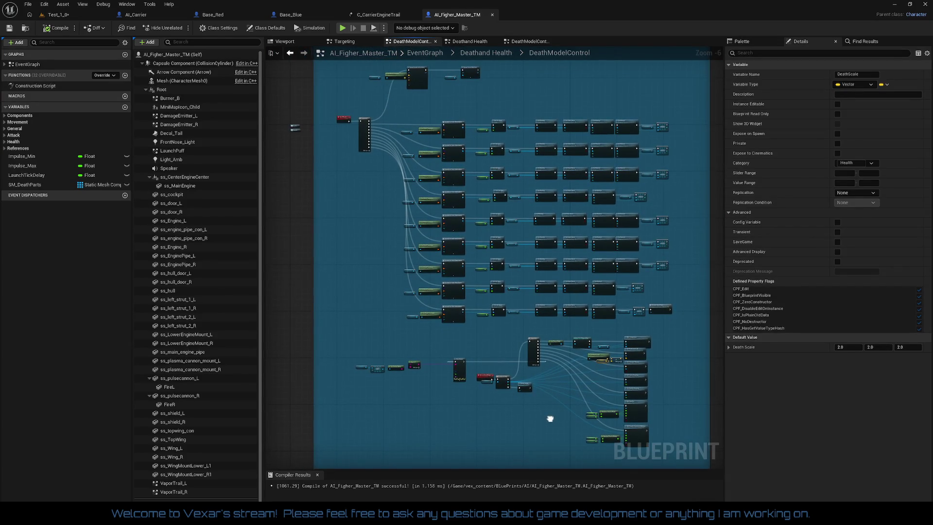
pyautogui.scroll(1, 510, 350)
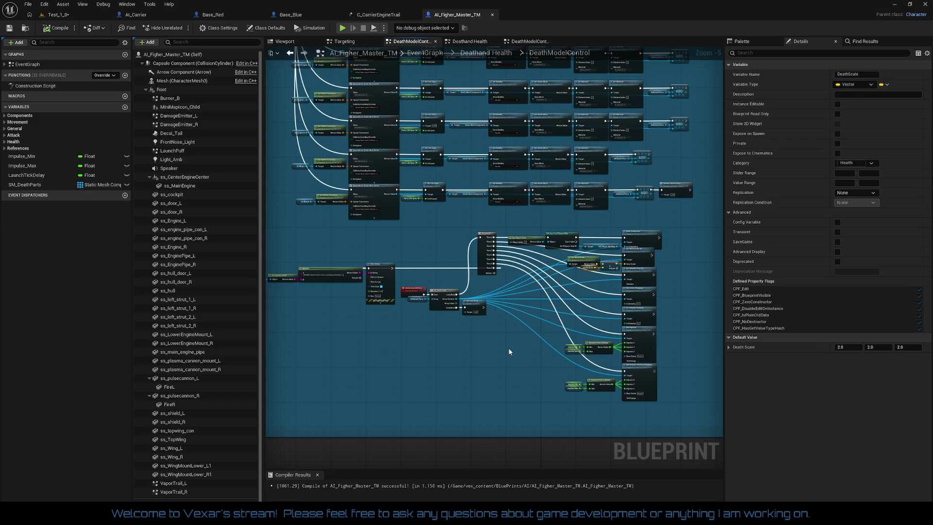
pyautogui.scroll(1, 509, 351)
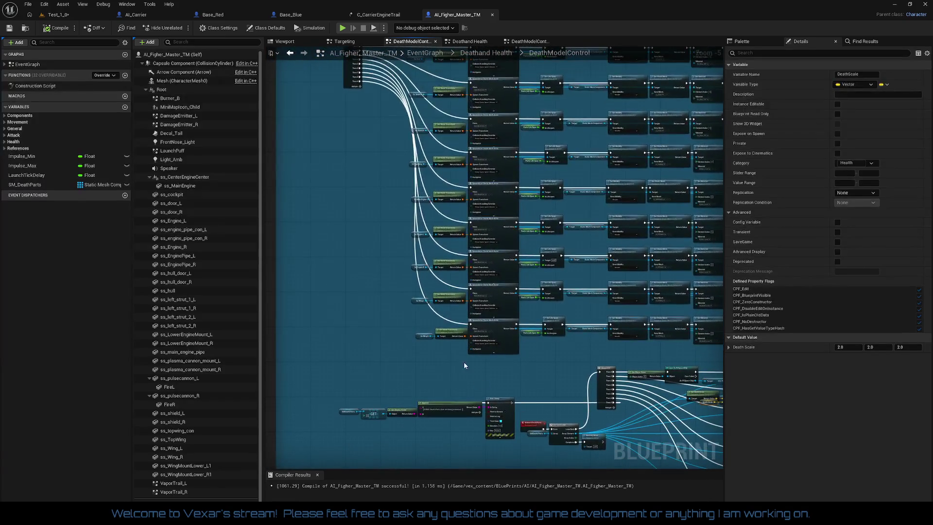
pyautogui.scroll(-1, 412, 342)
pyautogui.moveTo(412, 343)
pyautogui.mouseDown()
pyautogui.moveTo(485, 405)
pyautogui.moveTo(485, 379)
pyautogui.moveTo(432, 385)
pyautogui.mouseUp()
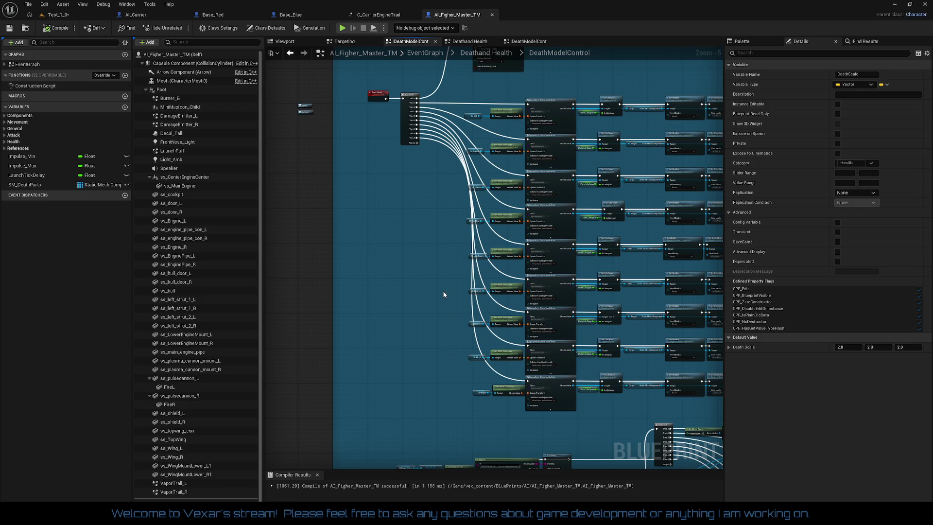
pyautogui.scroll(2, 424, 287)
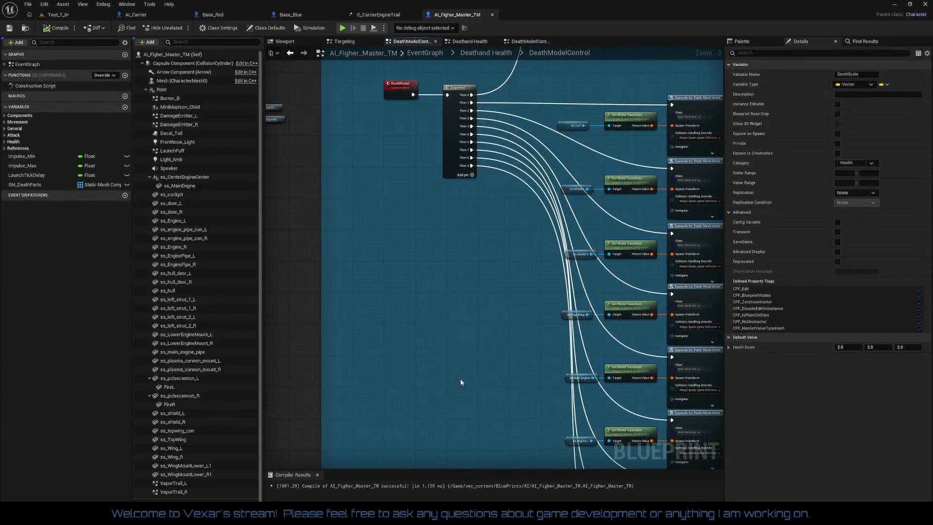
pyautogui.rightClick(389, 221)
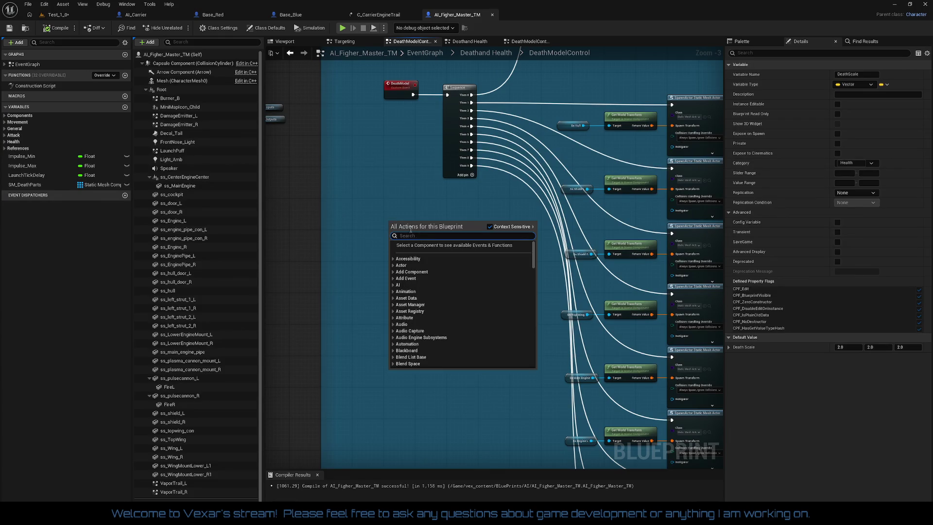
pyautogui.click(373, 199)
pyautogui.press('c')
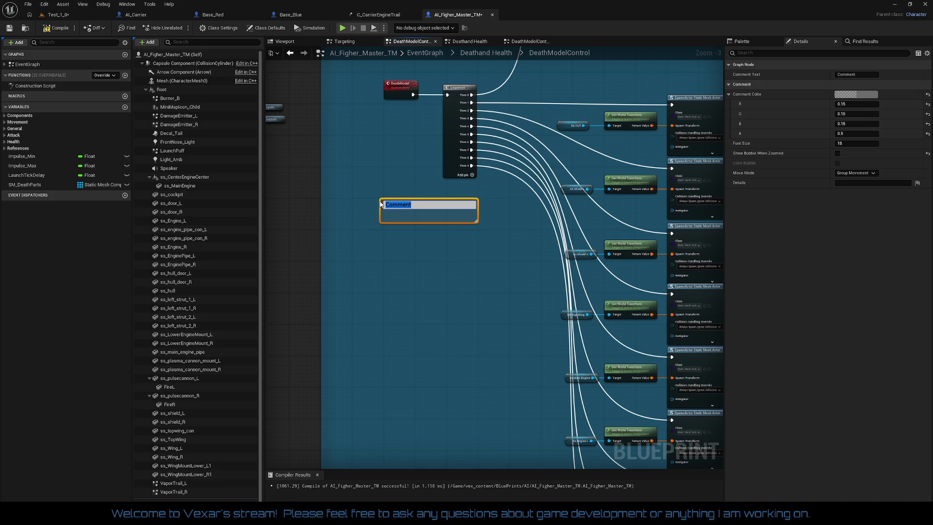
pyautogui.write('Think about')
pyautogui.write(' adding different power level des')
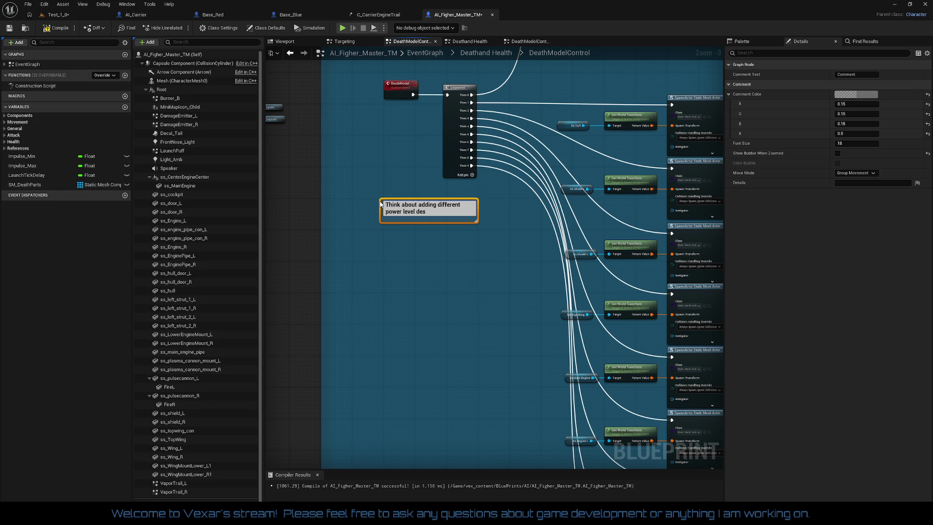
pyautogui.write('aths')
pyautogui.write('?')
pyautogui.press('Return')
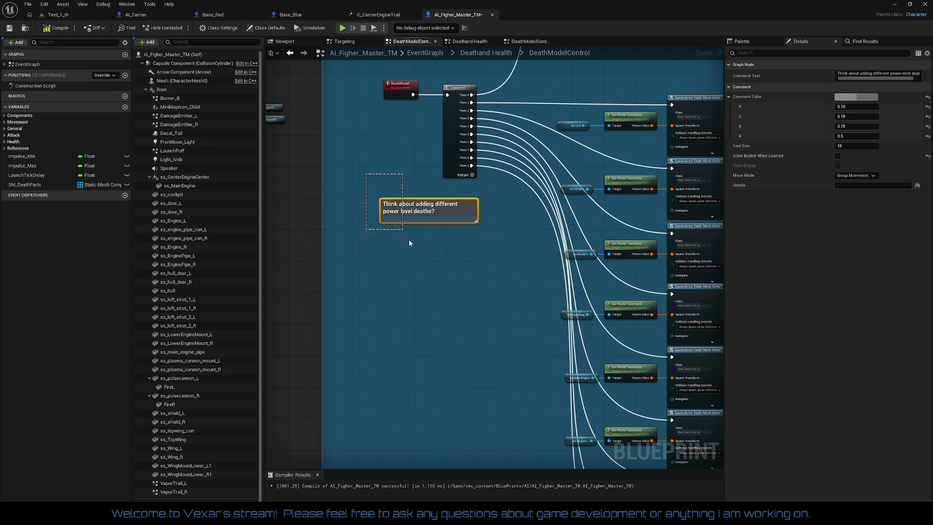
pyautogui.press('Delete')
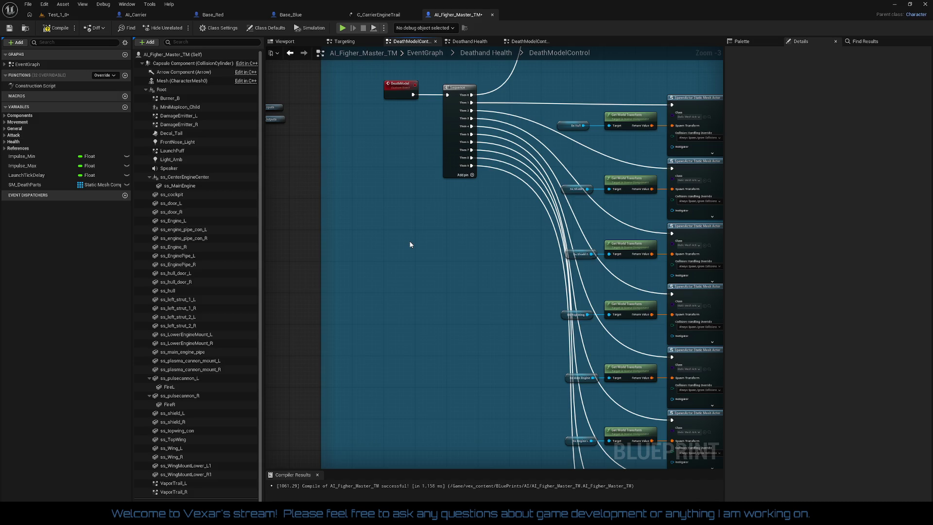
# - Add a comment reading 'Mobility needs to be set before model' over the first Set Mobility
pyautogui.scroll(-2, 402, 243)
pyautogui.moveTo(447, 310)
pyautogui.mouseDown()
pyautogui.moveTo(417, 327)
pyautogui.moveTo(267, 168)
pyautogui.moveTo(416, 220)
pyautogui.moveTo(305, 250)
pyautogui.moveTo(360, 223)
pyautogui.moveTo(413, 291)
pyautogui.moveTo(415, 316)
pyautogui.moveTo(372, 240)
pyautogui.moveTo(253, 215)
pyautogui.mouseUp()
pyautogui.scroll(-2, 416, 220)
pyautogui.scroll(1, 416, 310)
pyautogui.scroll(1, 371, 240)
pyautogui.scroll(3, 447, 273)
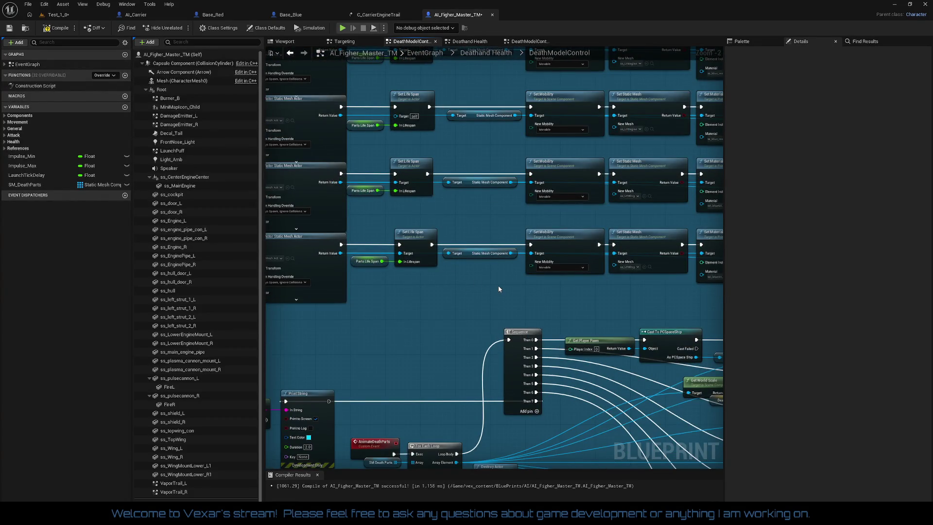
pyautogui.scroll(-3, 501, 282)
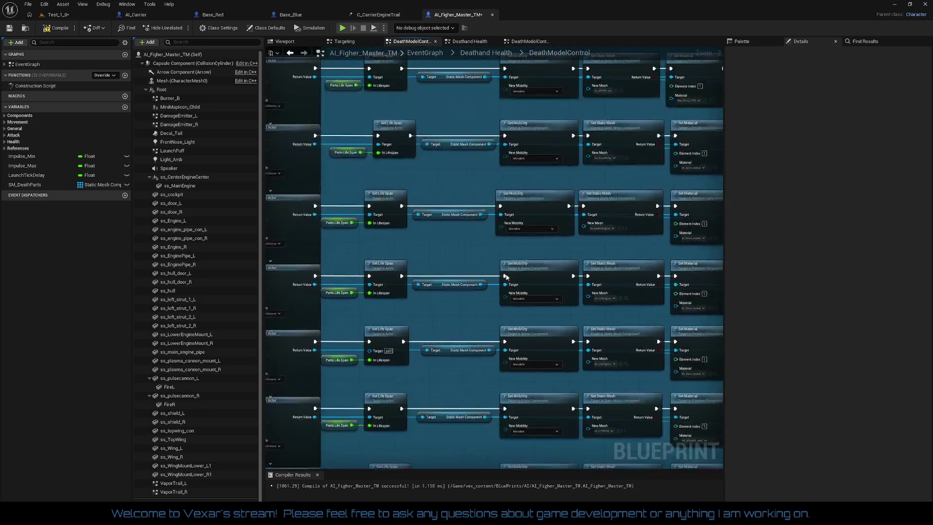
pyautogui.scroll(2, 500, 258)
pyautogui.scroll(1, 501, 256)
pyautogui.rightClick(513, 188)
pyautogui.click(507, 197)
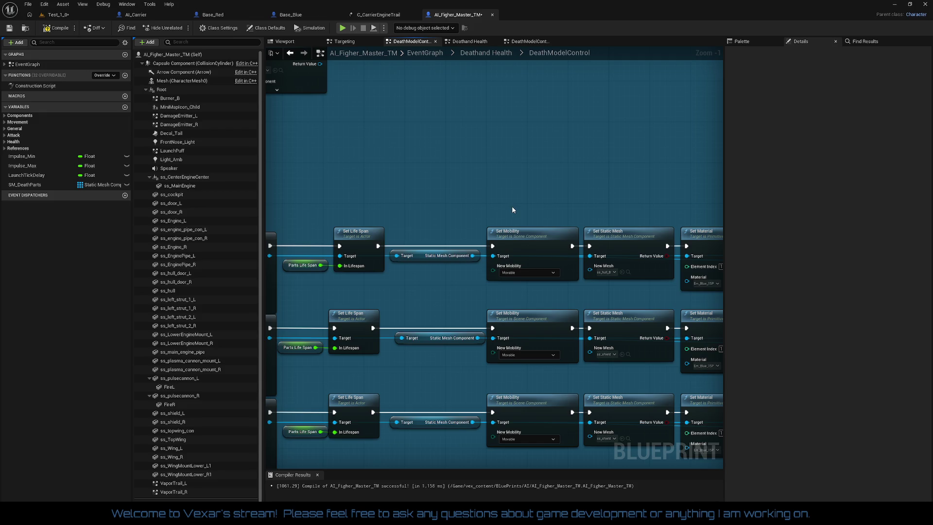
pyautogui.press('c')
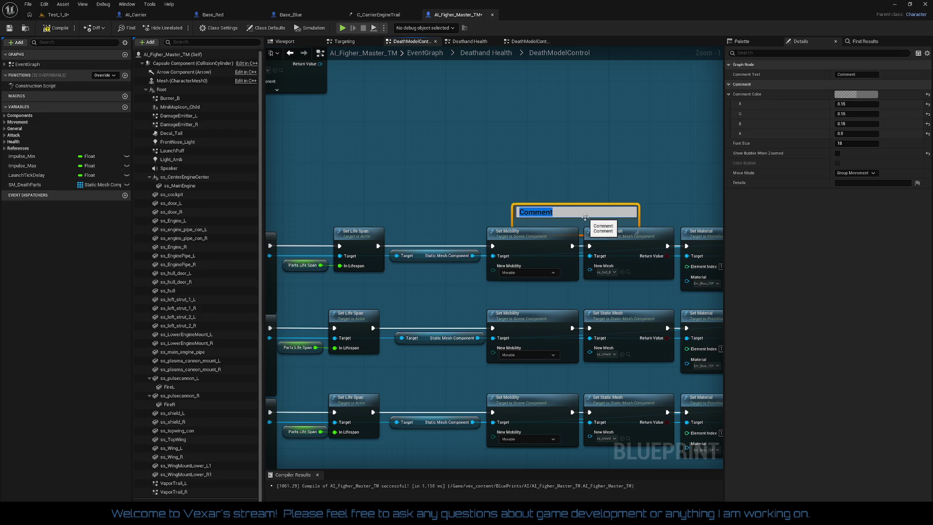
pyautogui.press('Return')
pyautogui.moveTo(578, 211)
pyautogui.mouseDown()
pyautogui.moveTo(559, 189)
pyautogui.moveTo(552, 200)
pyautogui.mouseUp()
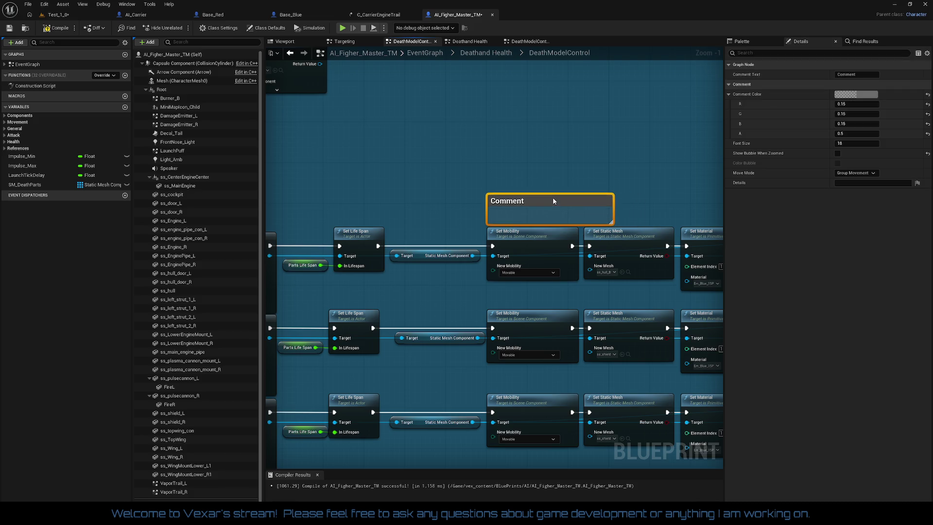
pyautogui.doubleClick(533, 197)
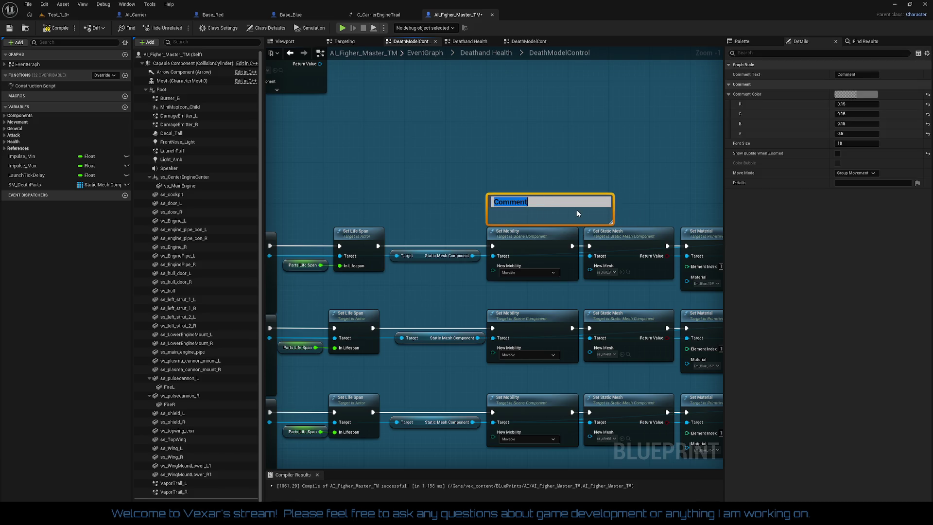
pyautogui.write('Mob')
pyautogui.write('ility')
pyautogui.write(' nee')
pyautogui.write('ds to be s')
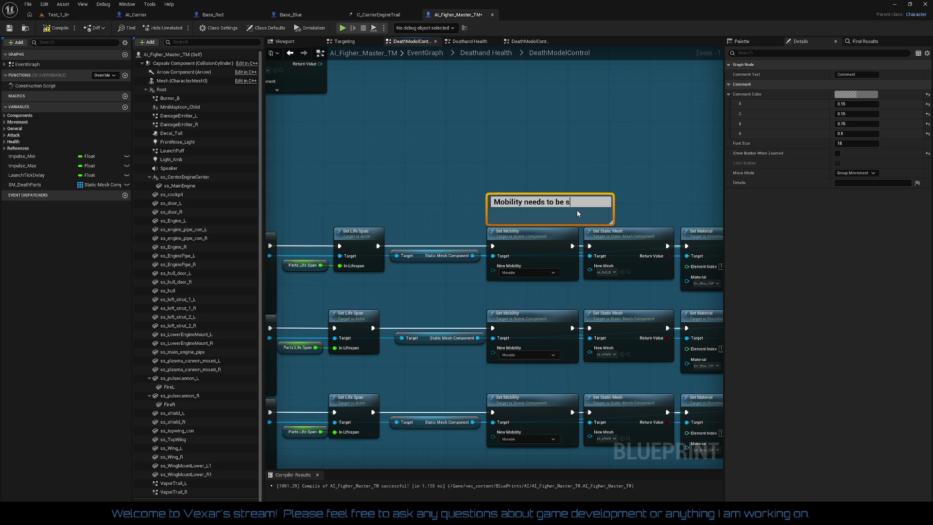
pyautogui.write('et before model')
pyautogui.press('Return')
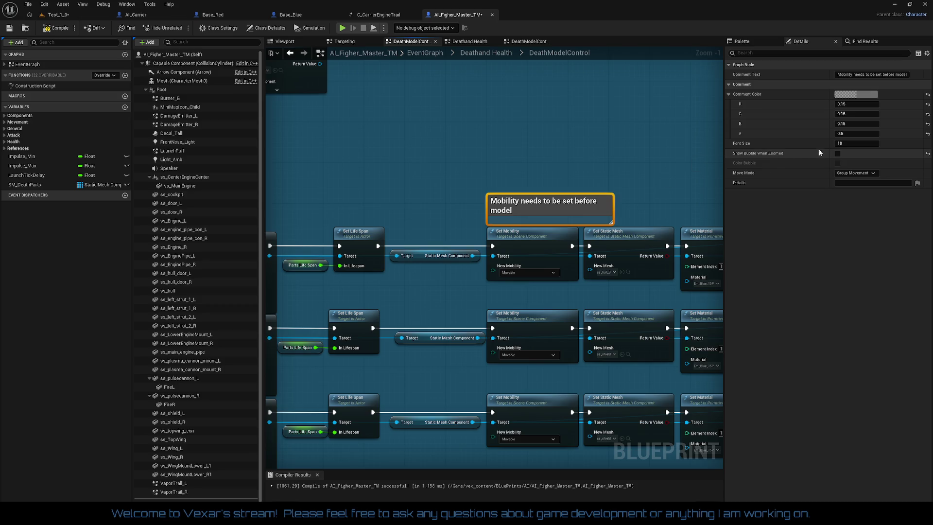
# - Set the comment's font size to 12 and shrink it to a single title line
pyautogui.click(839, 143)
pyautogui.write('12')
pyautogui.press('Return')
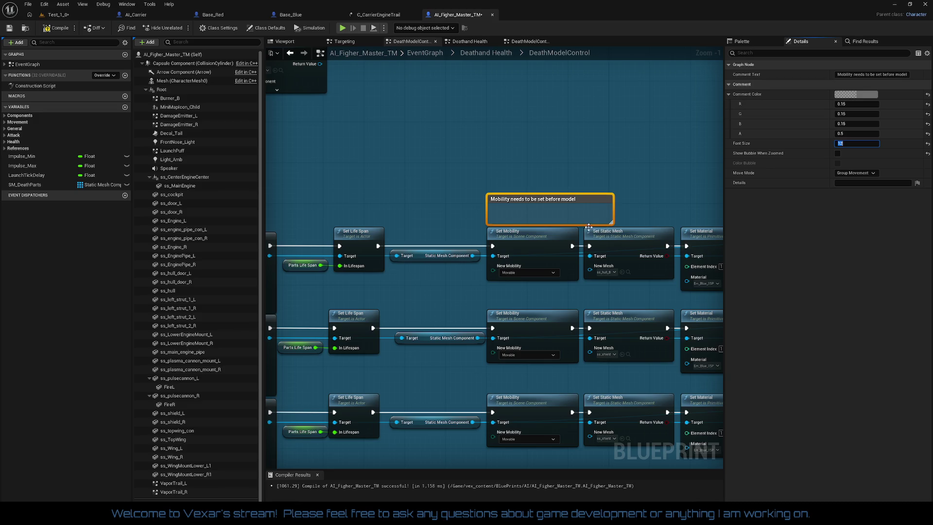
pyautogui.moveTo(581, 223)
pyautogui.mouseDown()
pyautogui.moveTo(582, 201)
pyautogui.moveTo(548, 219)
pyautogui.mouseUp()
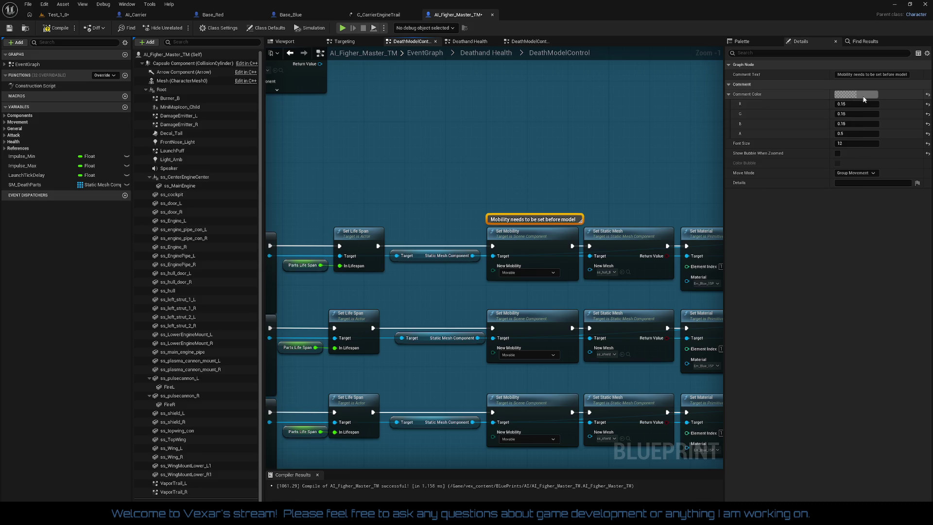
pyautogui.click(848, 94)
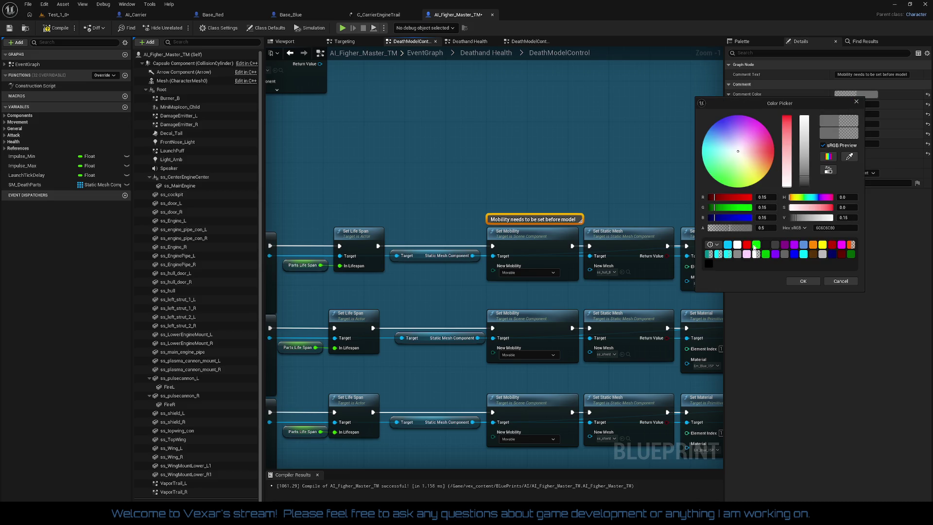
pyautogui.click(713, 244)
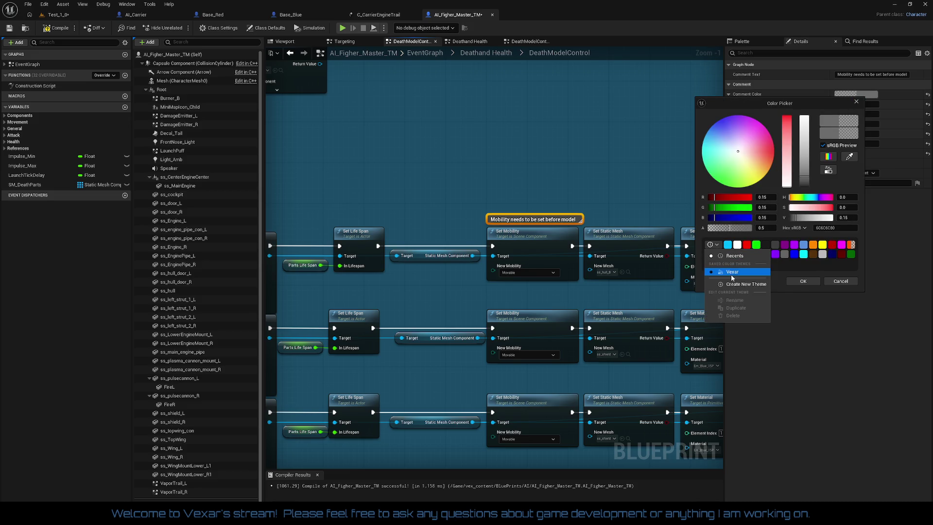
pyautogui.click(758, 271)
pyautogui.click(834, 258)
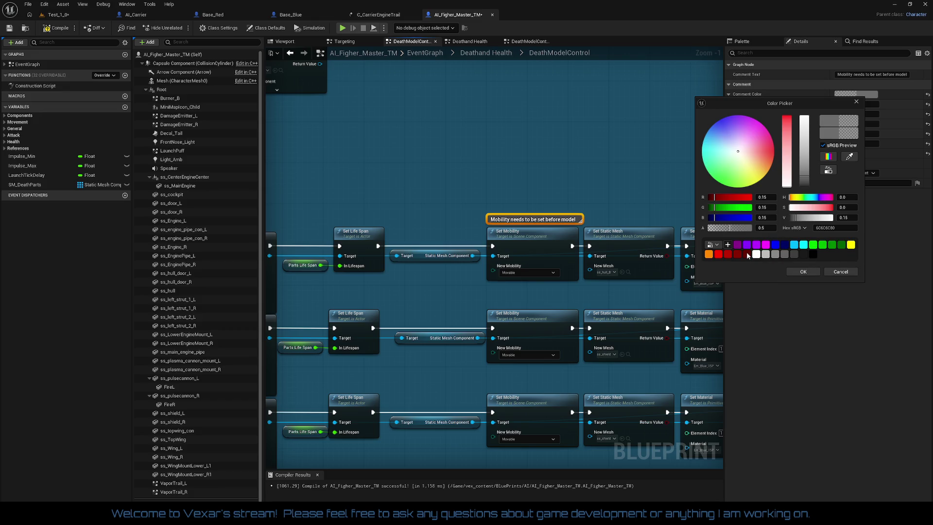
pyautogui.click(747, 253)
pyautogui.click(797, 270)
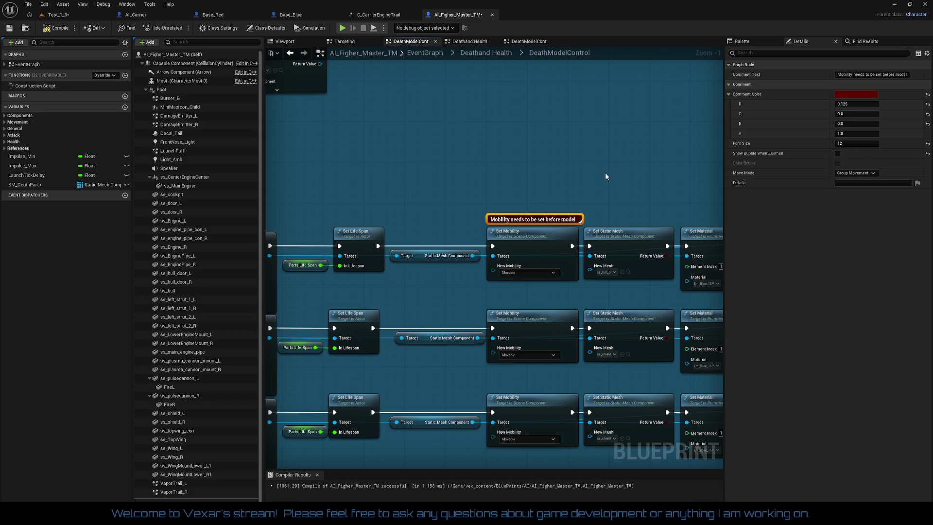
pyautogui.click(609, 179)
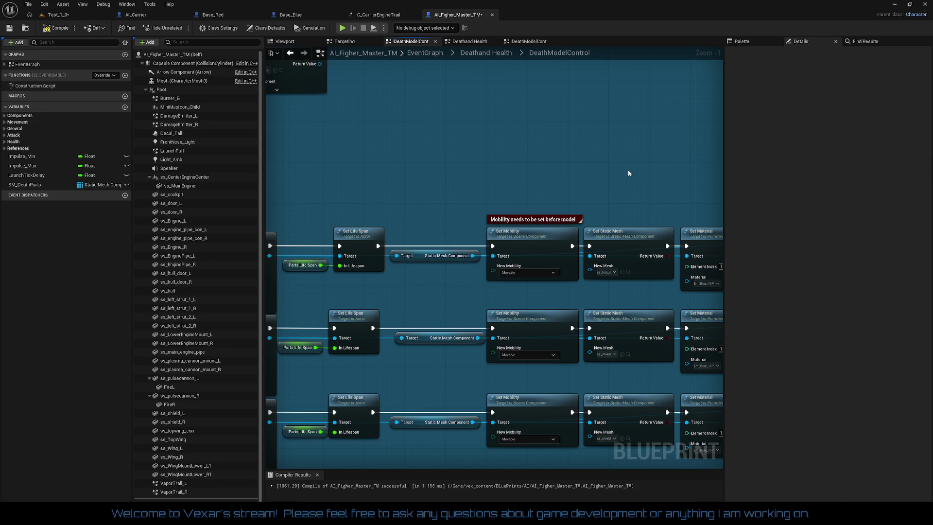
pyautogui.scroll(-4, 628, 169)
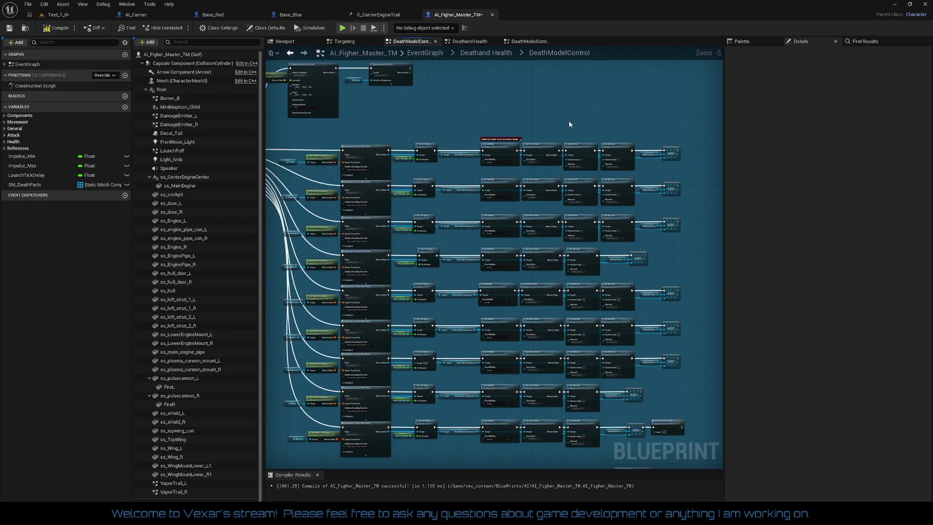
pyautogui.moveTo(574, 302); pyautogui.dragTo(579, 136)
pyautogui.moveTo(634, 348); pyautogui.dragTo(659, 153)
pyautogui.moveTo(468, 258)
pyautogui.mouseDown()
pyautogui.moveTo(483, 300)
pyautogui.moveTo(462, 293)
pyautogui.mouseUp()
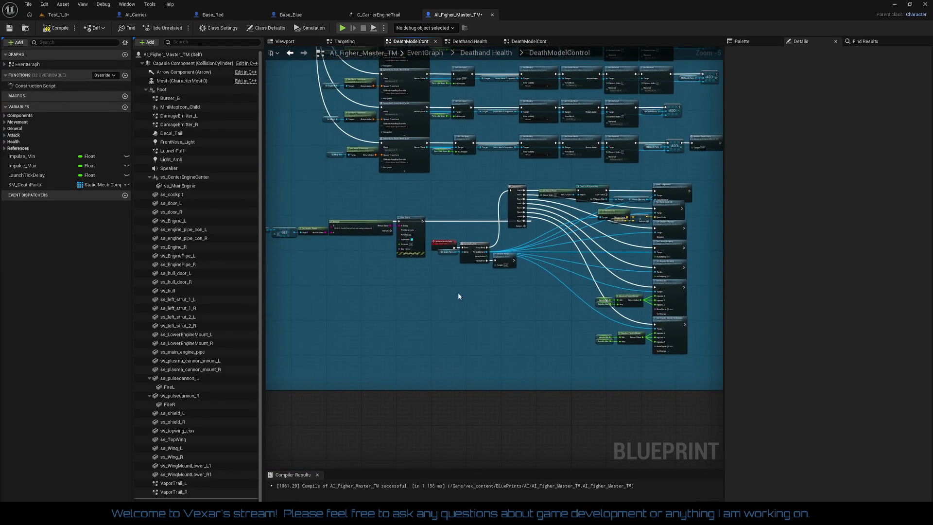
pyautogui.scroll(3, 462, 293)
pyautogui.click(410, 179)
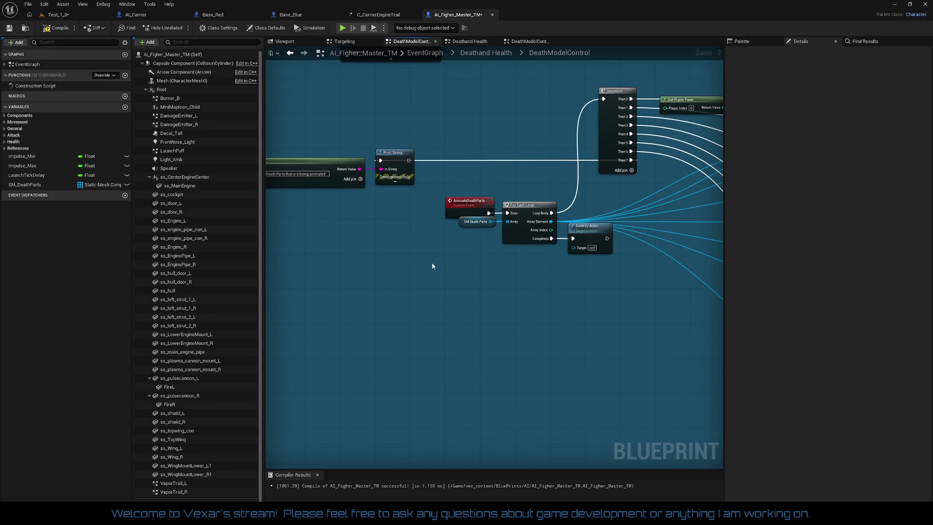
pyautogui.scroll(-3, 364, 270)
pyautogui.moveTo(382, 279); pyautogui.dragTo(546, 292)
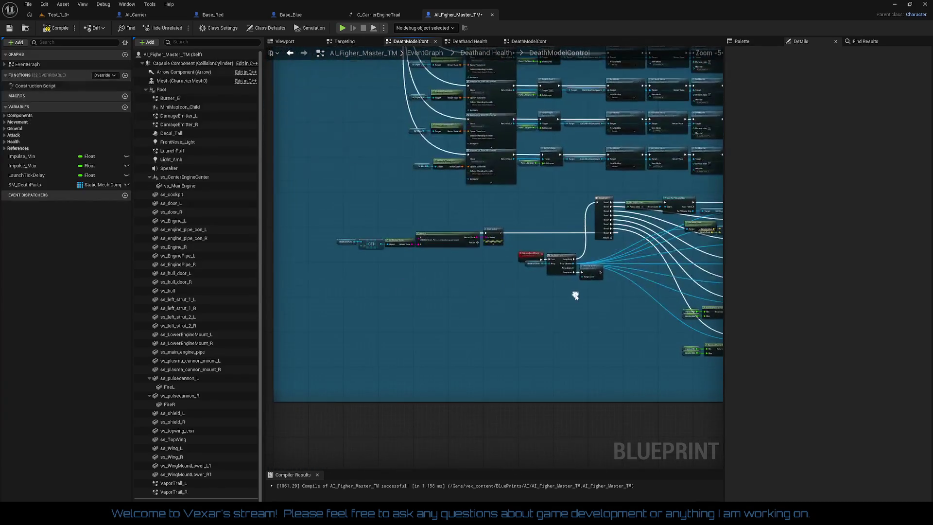
# - Move the GET, Get Display Name, Append and Print String debug chain up and right
pyautogui.scroll(1, 561, 293)
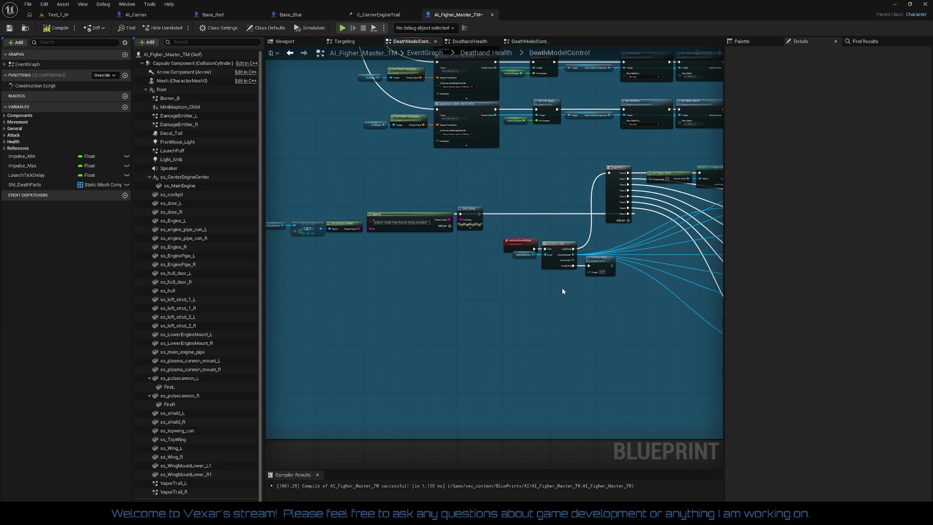
pyautogui.scroll(1, 513, 224)
pyautogui.moveTo(573, 217); pyautogui.dragTo(722, 220)
pyautogui.moveTo(346, 203)
pyautogui.mouseDown()
pyautogui.moveTo(506, 268)
pyautogui.moveTo(331, 293)
pyautogui.mouseUp()
pyautogui.moveTo(441, 243)
pyautogui.mouseDown()
pyautogui.moveTo(508, 220)
pyautogui.moveTo(535, 194)
pyautogui.mouseUp()
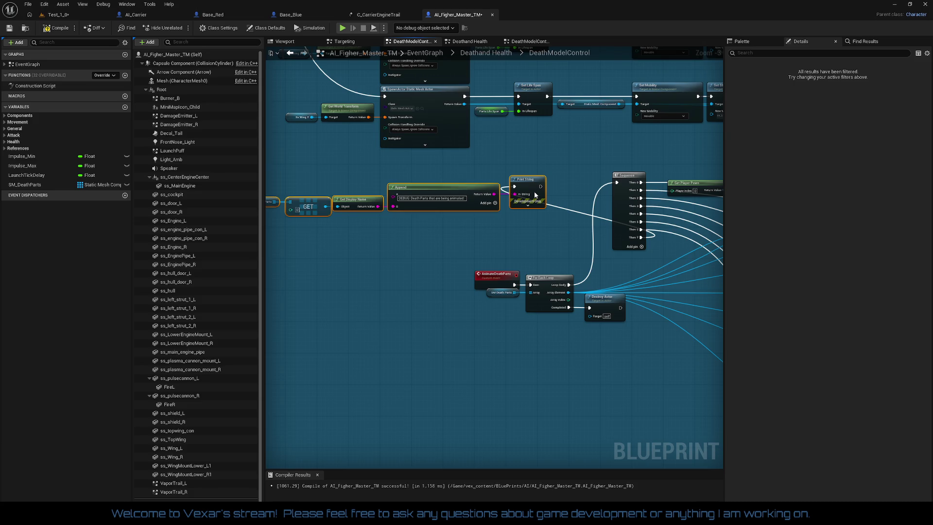
# - Add a reroute point below the chain into the Sequence node and shift the chain slightly right
pyautogui.doubleClick(579, 213)
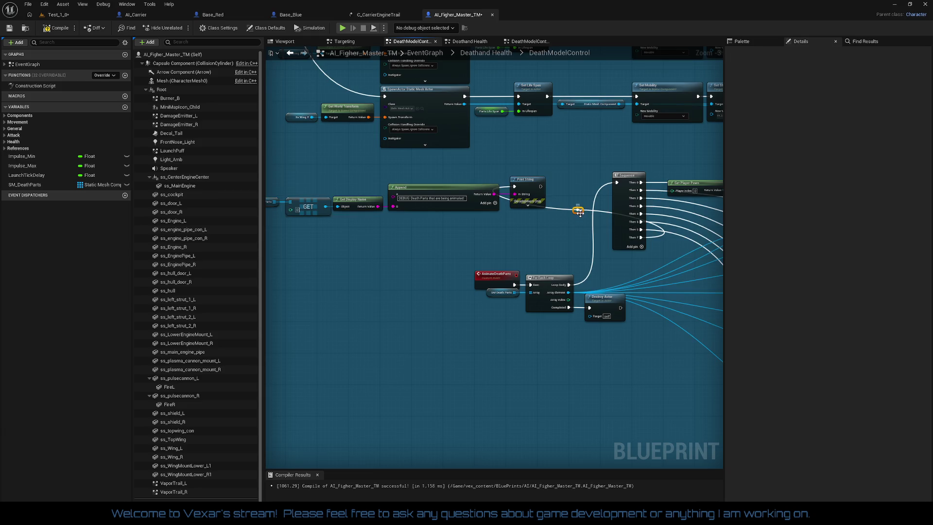
pyautogui.moveTo(580, 217); pyautogui.dragTo(519, 243)
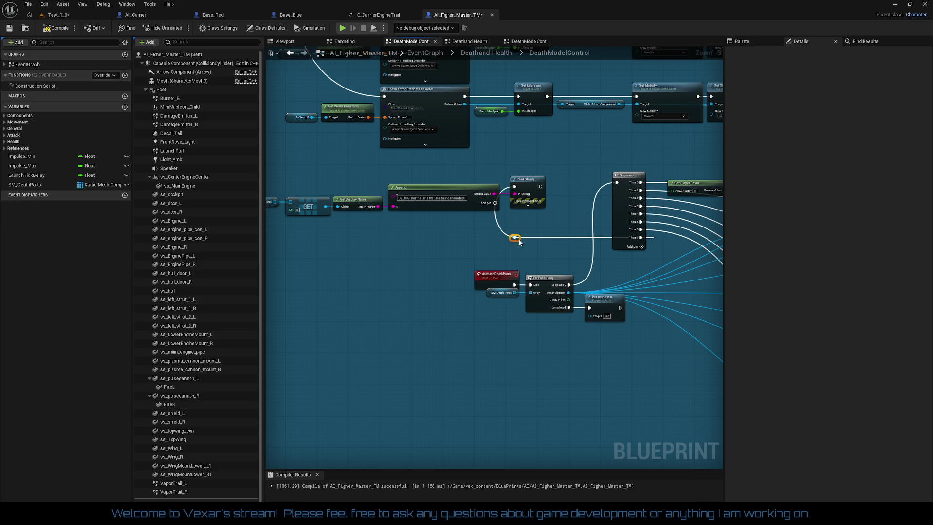
pyautogui.moveTo(519, 242); pyautogui.dragTo(560, 244)
pyautogui.moveTo(292, 192); pyautogui.dragTo(564, 222)
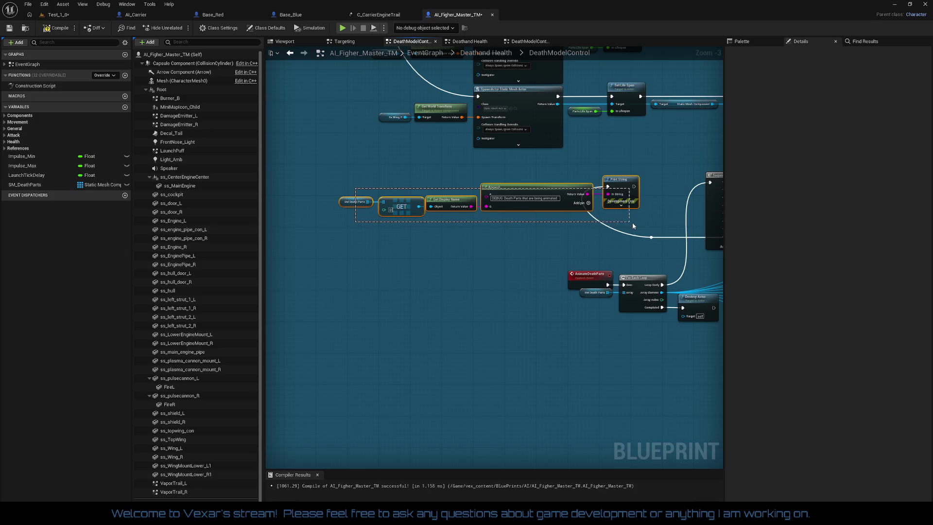
pyautogui.moveTo(494, 183); pyautogui.dragTo(538, 184)
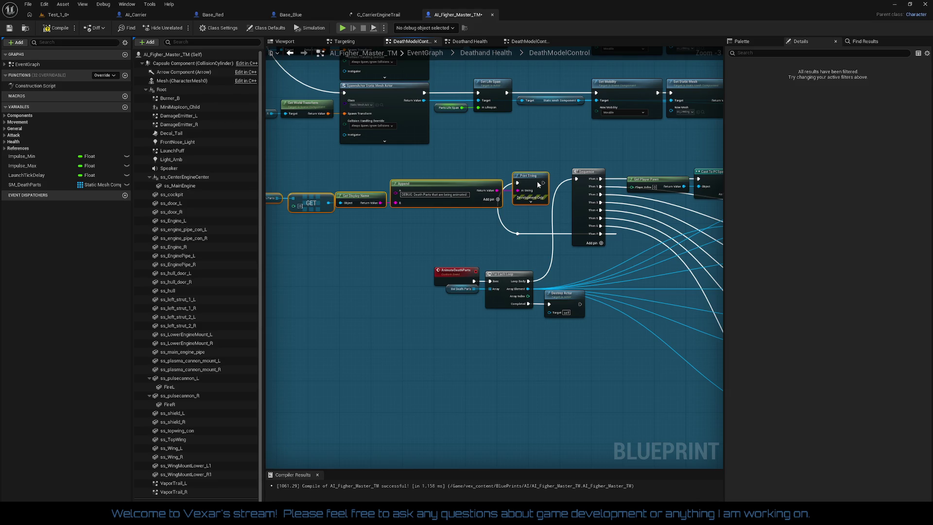
pyautogui.click(488, 234)
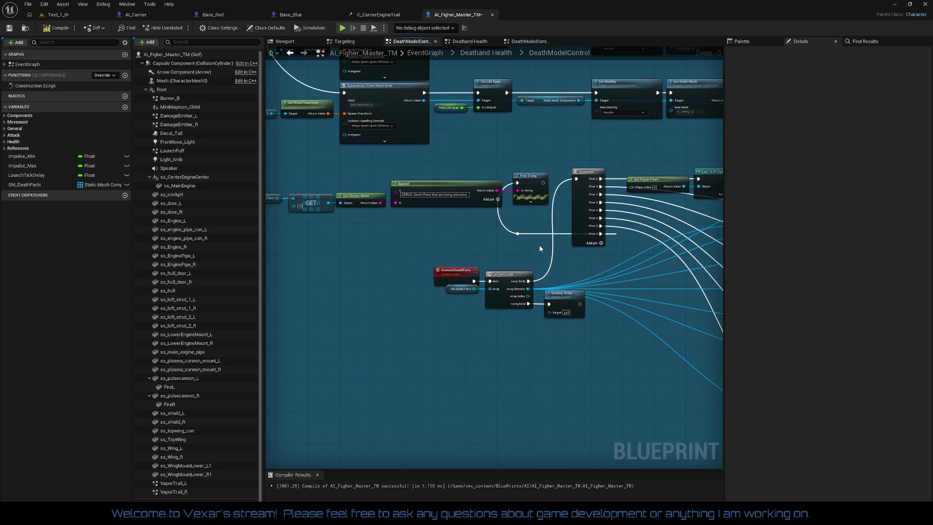
# - Pan and zoom out to review the whole DeathModelControl graph
pyautogui.scroll(-2, 538, 244)
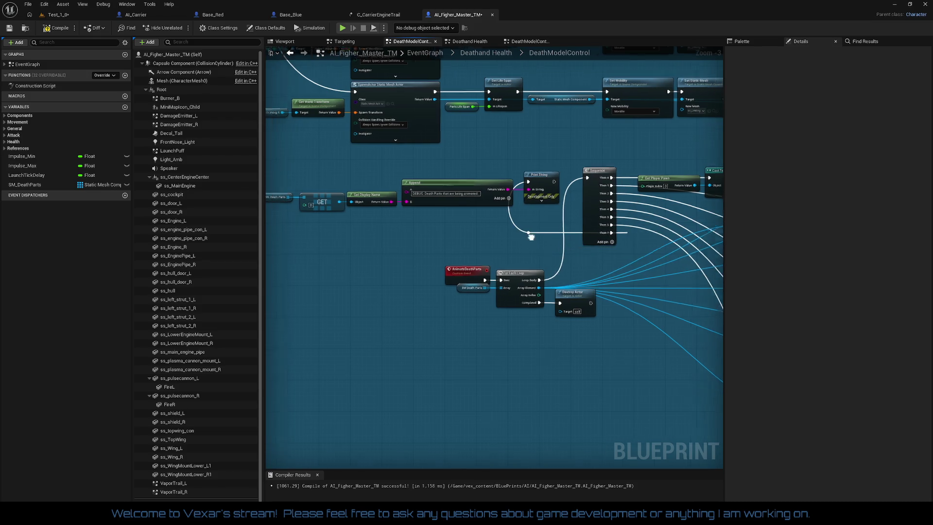
pyautogui.scroll(2, 539, 263)
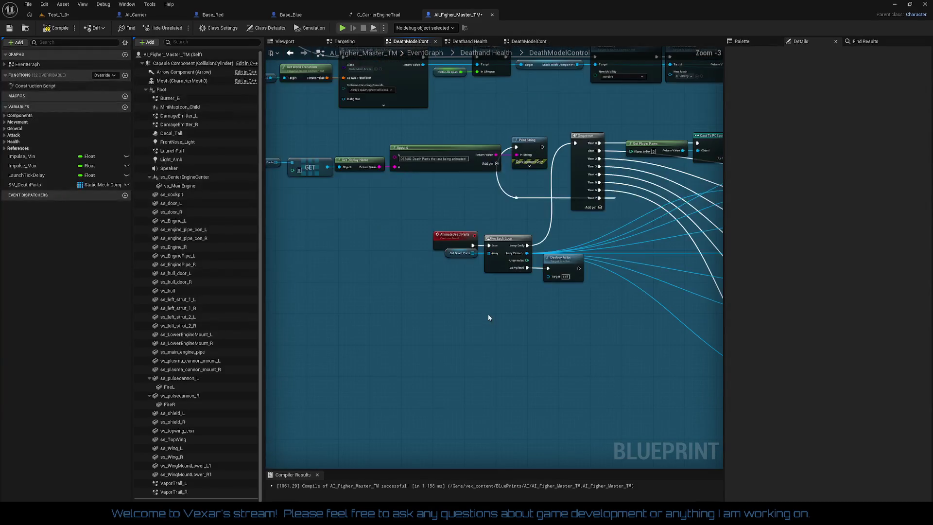
pyautogui.moveTo(499, 346); pyautogui.dragTo(425, 321)
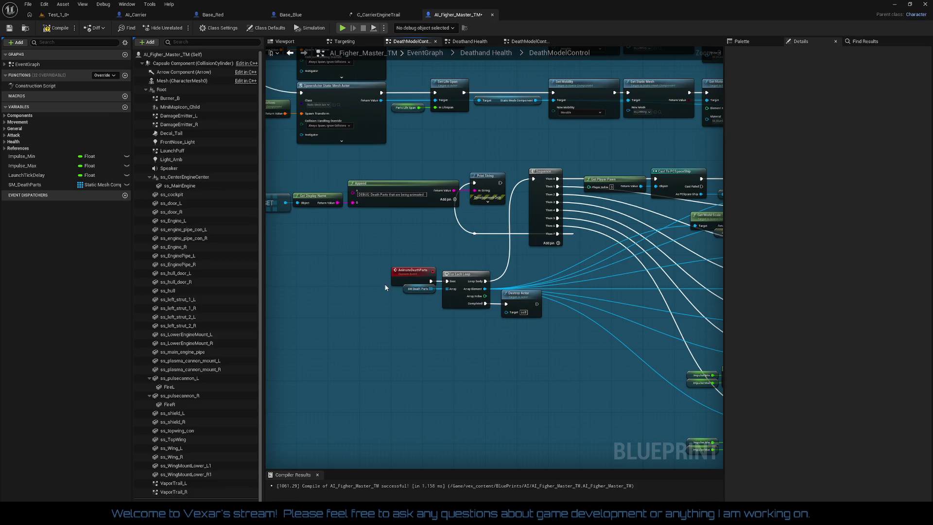
pyautogui.scroll(-2, 466, 267)
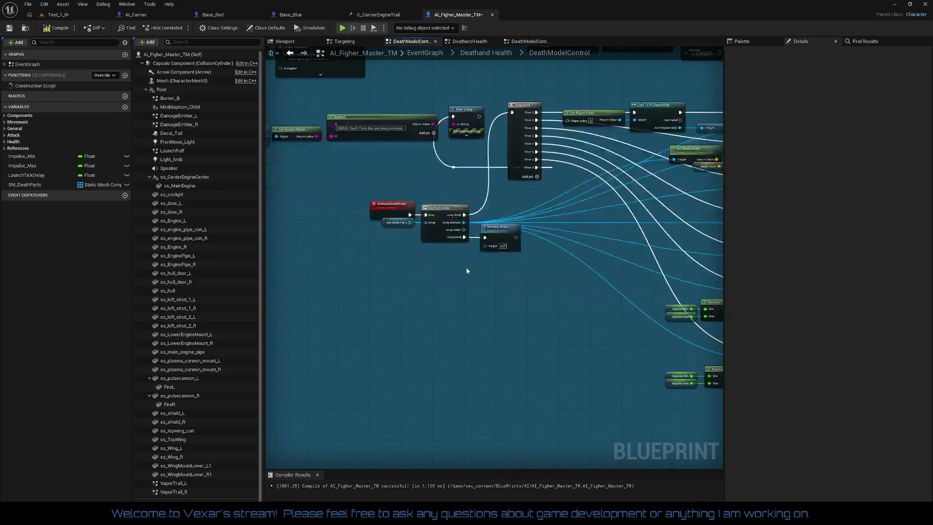
pyautogui.moveTo(494, 292)
pyautogui.mouseDown()
pyautogui.moveTo(381, 319)
pyautogui.moveTo(462, 371)
pyautogui.moveTo(477, 438)
pyautogui.mouseUp()
pyautogui.scroll(-1, 394, 320)
pyautogui.moveTo(403, 381); pyautogui.dragTo(405, 323)
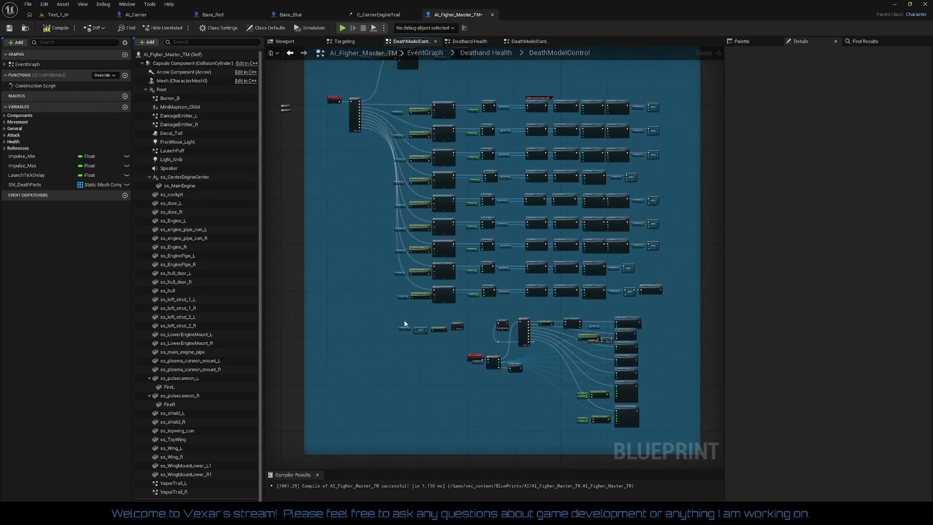
# - Box-select the SS Hull emitter and sound nodes near the Sequence node
pyautogui.scroll(6, 488, 188)
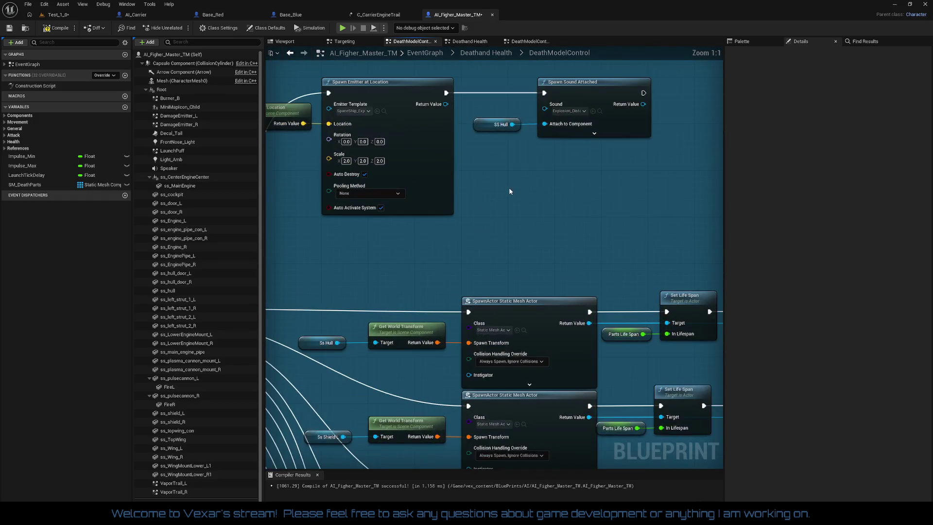
pyautogui.moveTo(509, 190); pyautogui.dragTo(615, 236)
pyautogui.moveTo(320, 126)
pyautogui.mouseDown()
pyautogui.moveTo(766, 197)
pyautogui.moveTo(632, 202)
pyautogui.mouseUp()
pyautogui.moveTo(483, 246)
pyautogui.mouseDown()
pyautogui.moveTo(629, 247)
pyautogui.moveTo(613, 187)
pyautogui.mouseUp()
pyautogui.scroll(-1, 629, 247)
pyautogui.scroll(-1, 613, 186)
pyautogui.moveTo(377, 88)
pyautogui.mouseDown()
pyautogui.moveTo(553, 148)
pyautogui.moveTo(646, 218)
pyautogui.mouseUp()
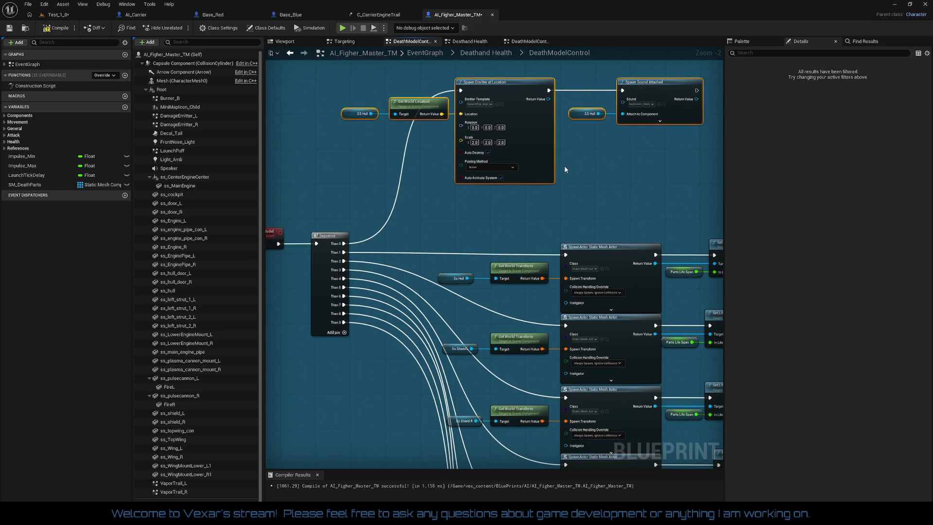
pyautogui.moveTo(572, 173); pyautogui.dragTo(629, 171)
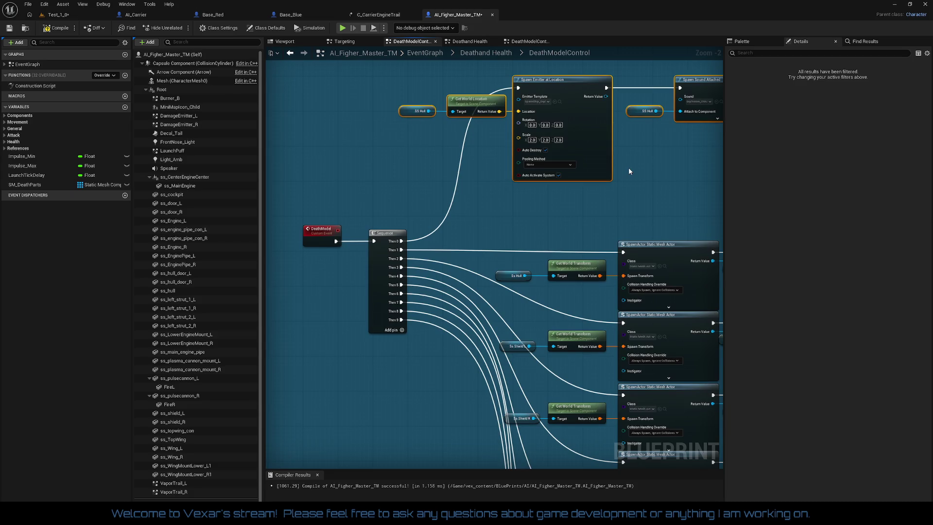
pyautogui.scroll(-2, 624, 172)
pyautogui.scroll(-2, 465, 300)
# - Lower the top edge of the Death Animation comment box
pyautogui.moveTo(438, 210)
pyautogui.mouseDown()
pyautogui.moveTo(468, 246)
pyautogui.moveTo(377, 187)
pyautogui.moveTo(450, 202)
pyautogui.moveTo(468, 259)
pyautogui.moveTo(452, 180)
pyautogui.moveTo(484, 298)
pyautogui.moveTo(452, 268)
pyautogui.moveTo(455, 324)
pyautogui.moveTo(442, 339)
pyautogui.moveTo(437, 296)
pyautogui.moveTo(283, 313)
pyautogui.moveTo(426, 334)
pyautogui.mouseUp()
pyautogui.scroll(2, 485, 297)
pyautogui.scroll(2, 467, 255)
pyautogui.moveTo(471, 103); pyautogui.dragTo(459, 174)
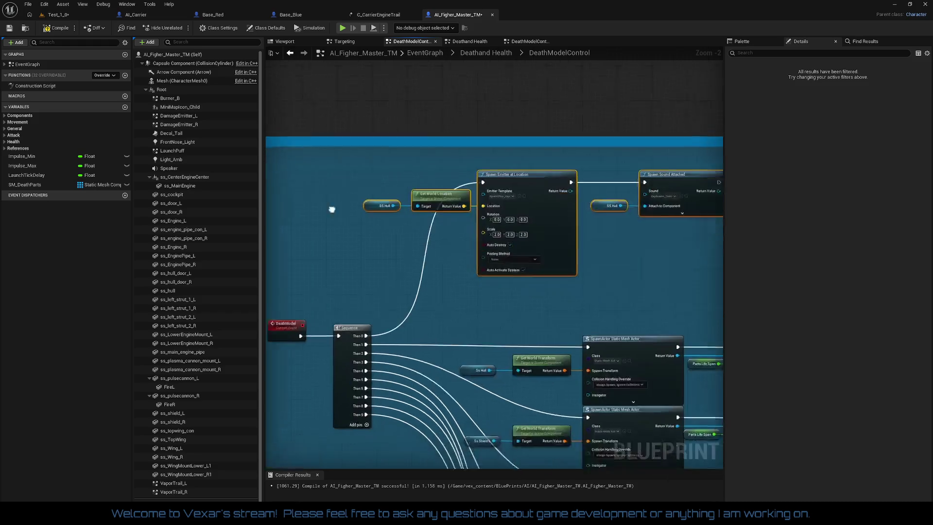
# - Shift the Spawn Emitter, Spawn Sound, Get World Location and SS Hull nodes down
pyautogui.moveTo(340, 169); pyautogui.dragTo(693, 252)
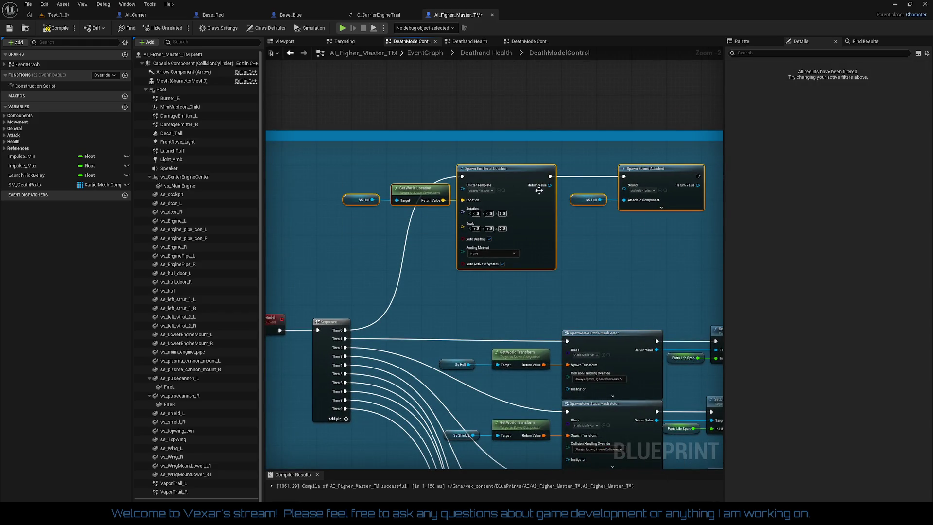
pyautogui.moveTo(526, 175); pyautogui.dragTo(526, 198)
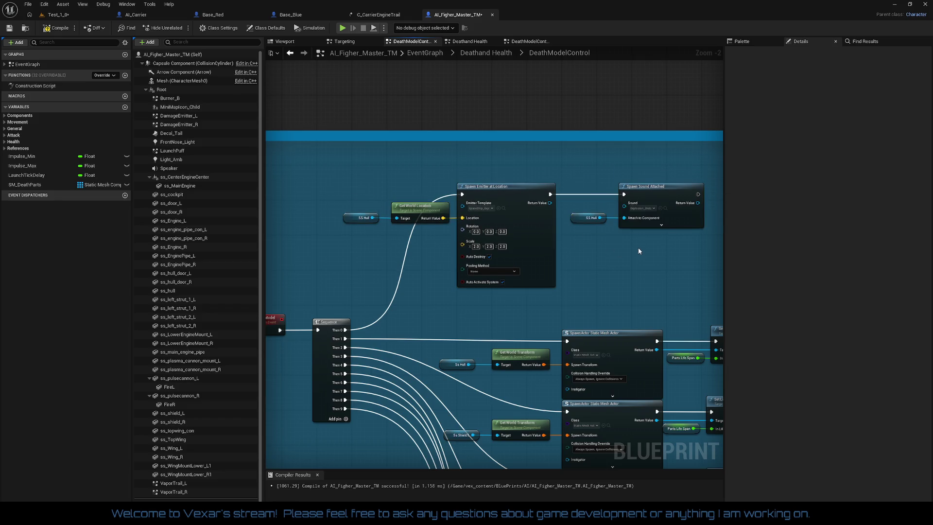
pyautogui.scroll(-2, 637, 248)
pyautogui.moveTo(619, 235)
pyautogui.mouseDown()
pyautogui.moveTo(388, 160)
pyautogui.moveTo(609, 167)
pyautogui.moveTo(627, 150)
pyautogui.moveTo(600, 108)
pyautogui.moveTo(445, 116)
pyautogui.moveTo(486, 146)
pyautogui.moveTo(562, 119)
pyautogui.mouseUp()
pyautogui.scroll(1, 476, 144)
pyautogui.scroll(1, 340, 148)
# - Review the DeathModel event, Sequence node and spawn-actor rows inside the comment
pyautogui.moveTo(340, 147)
pyautogui.mouseDown()
pyautogui.moveTo(418, 135)
pyautogui.moveTo(416, 180)
pyautogui.moveTo(464, 225)
pyautogui.moveTo(448, 200)
pyautogui.moveTo(448, 207)
pyautogui.mouseUp()
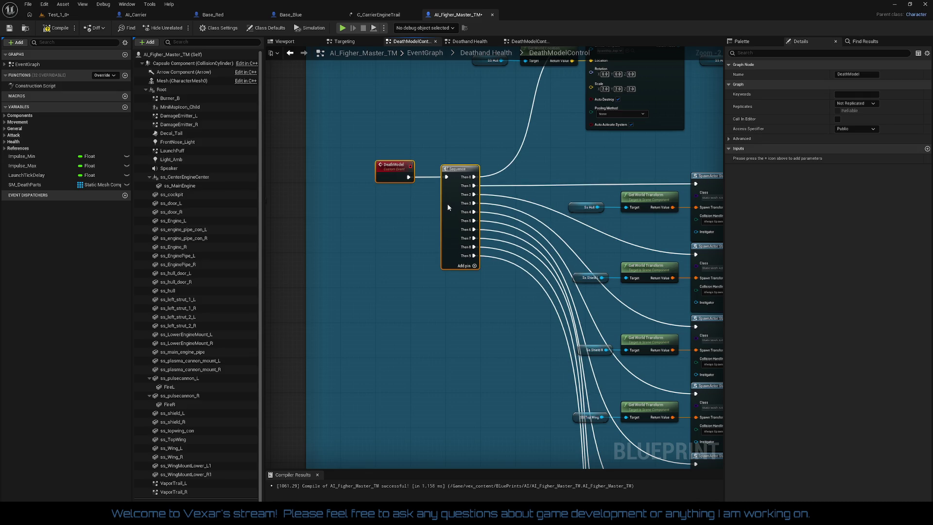
pyautogui.click(387, 252)
pyautogui.scroll(-2, 437, 266)
pyautogui.moveTo(438, 266)
pyautogui.mouseDown()
pyautogui.moveTo(361, 67)
pyautogui.moveTo(417, 152)
pyautogui.mouseUp()
pyautogui.scroll(-1, 402, 208)
pyautogui.moveTo(402, 208); pyautogui.dragTo(368, 164)
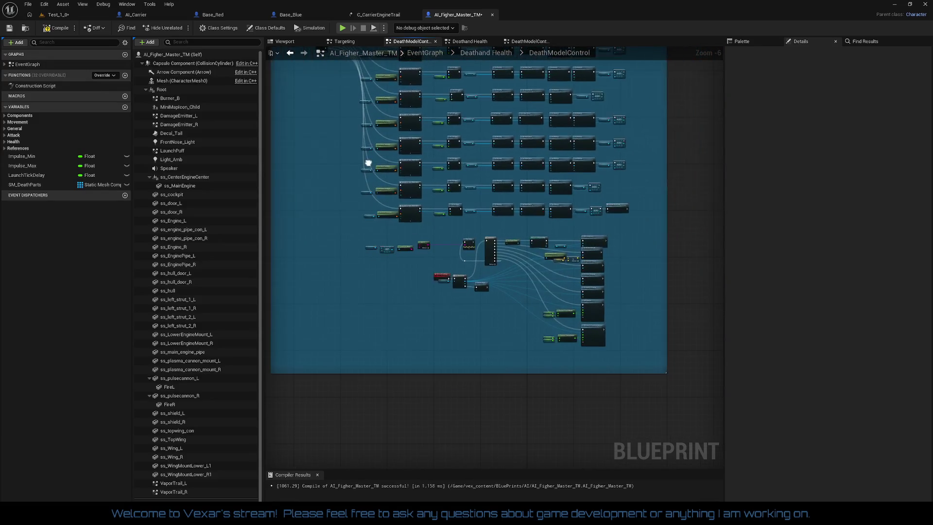
# - Line up the Set World Scale group, Set Simulate Physics and Set Angular Damping in one row
pyautogui.scroll(3, 476, 287)
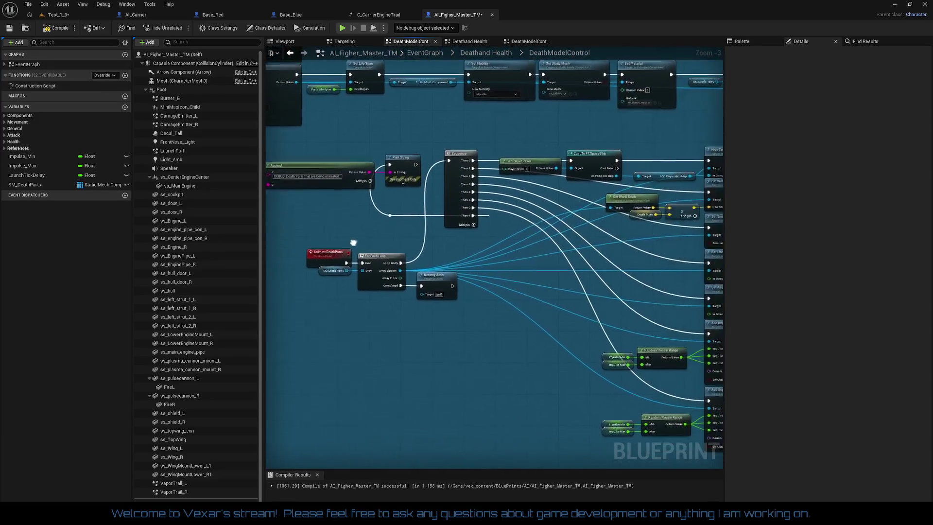
pyautogui.moveTo(455, 327); pyautogui.dragTo(426, 336)
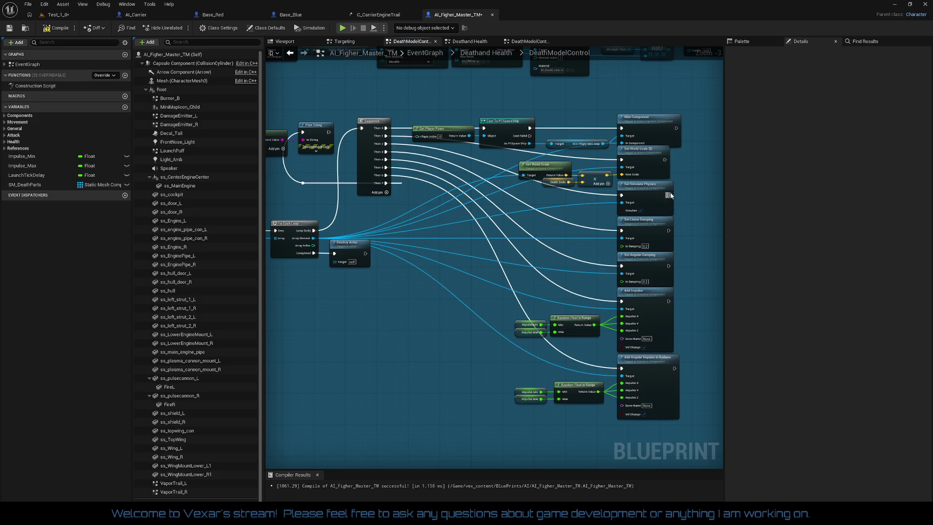
pyautogui.moveTo(658, 191)
pyautogui.mouseDown()
pyautogui.moveTo(604, 207)
pyautogui.moveTo(594, 230)
pyautogui.mouseUp()
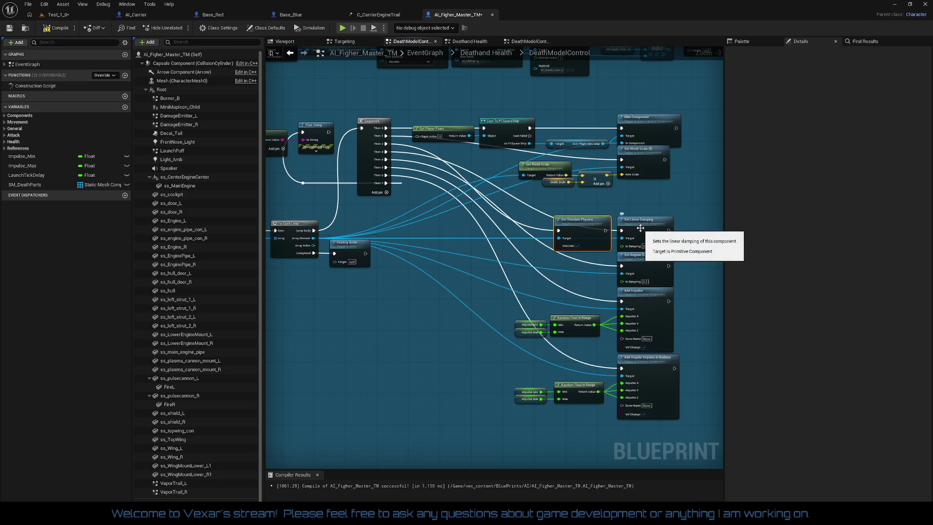
pyautogui.moveTo(516, 158)
pyautogui.mouseDown()
pyautogui.moveTo(653, 193)
pyautogui.moveTo(646, 177)
pyautogui.moveTo(530, 236)
pyautogui.mouseUp()
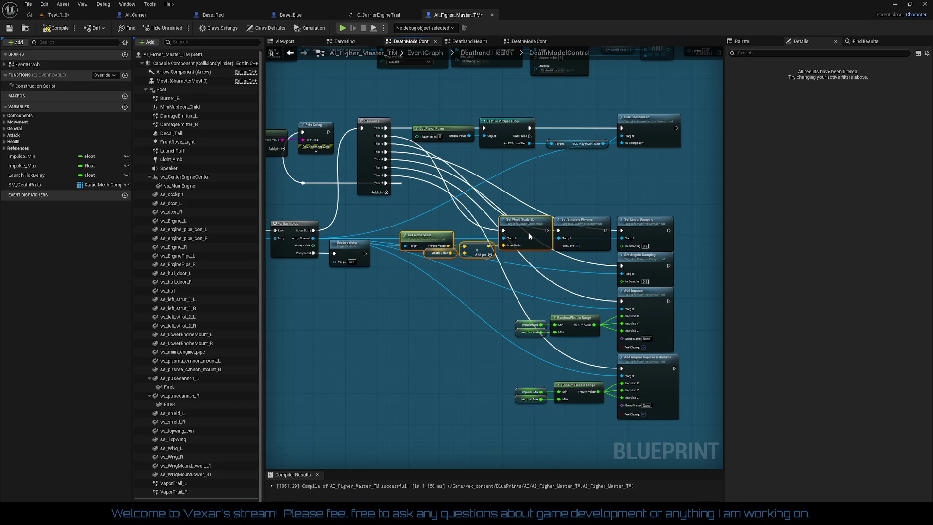
pyautogui.moveTo(667, 265)
pyautogui.mouseDown()
pyautogui.moveTo(691, 261)
pyautogui.moveTo(711, 229)
pyautogui.mouseUp()
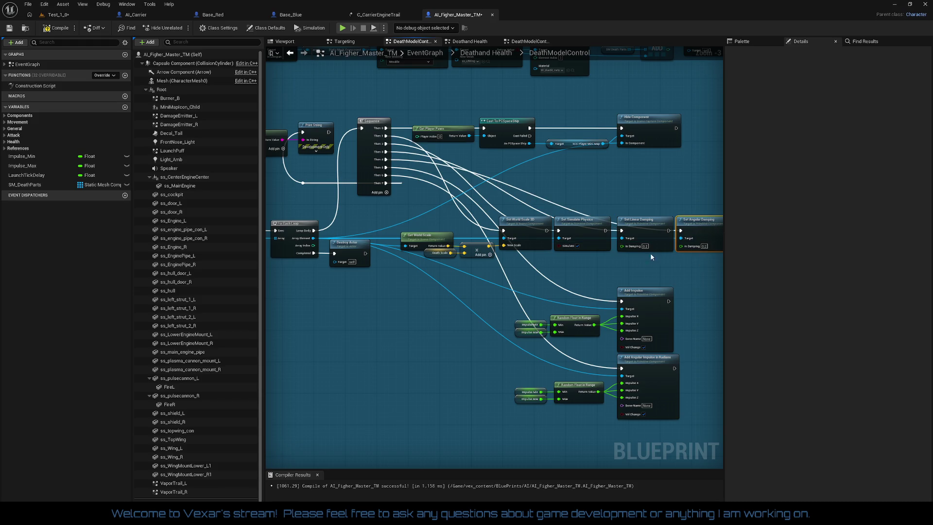
pyautogui.moveTo(602, 277); pyautogui.dragTo(559, 258)
# - Stack the Add Angular Impulse group and its Random Float in Range beneath Add Impulse
pyautogui.click(509, 296)
pyautogui.moveTo(510, 296)
pyautogui.mouseDown()
pyautogui.moveTo(620, 315)
pyautogui.moveTo(663, 270)
pyautogui.moveTo(721, 252)
pyautogui.moveTo(682, 214)
pyautogui.moveTo(654, 215)
pyautogui.moveTo(571, 265)
pyautogui.moveTo(418, 259)
pyautogui.moveTo(410, 291)
pyautogui.moveTo(342, 291)
pyautogui.moveTo(444, 301)
pyautogui.moveTo(631, 275)
pyautogui.moveTo(621, 281)
pyautogui.moveTo(577, 263)
pyautogui.mouseUp()
pyautogui.moveTo(567, 318); pyautogui.dragTo(703, 357)
pyautogui.moveTo(680, 313)
pyautogui.mouseDown()
pyautogui.moveTo(530, 315)
pyautogui.moveTo(534, 309)
pyautogui.mouseUp()
pyautogui.moveTo(606, 289)
pyautogui.mouseDown()
pyautogui.moveTo(586, 330)
pyautogui.moveTo(515, 314)
pyautogui.mouseUp()
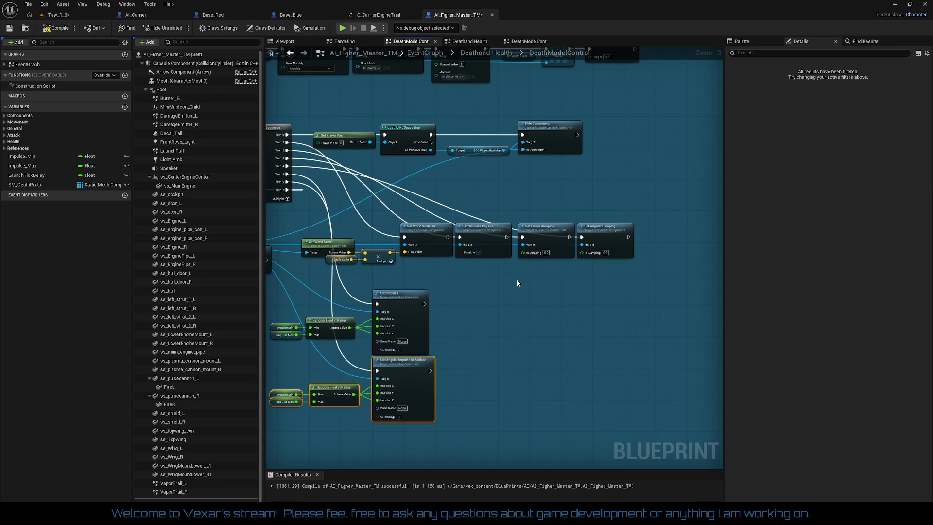
# - Column Set Simulate Physics and Set Angular Damping under Set World Scale 3D and Set Linear Damping
pyautogui.scroll(1, 517, 283)
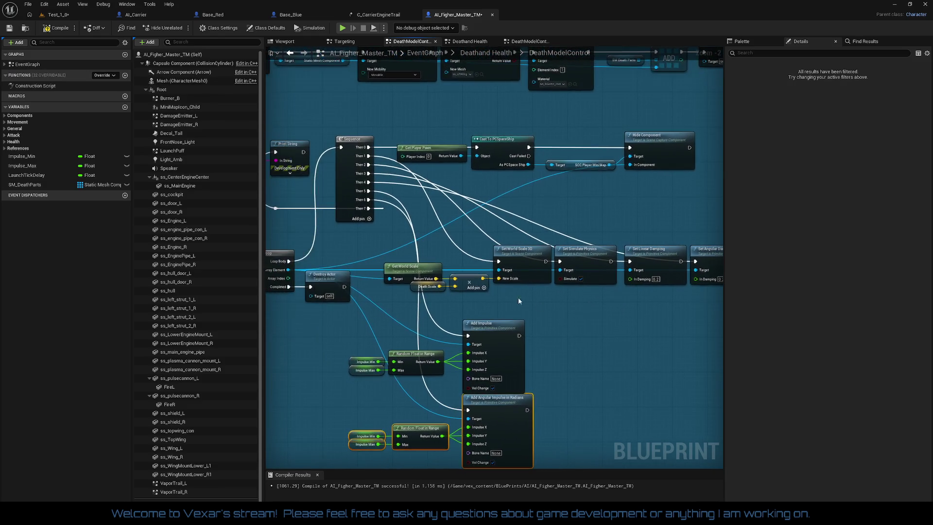
pyautogui.moveTo(407, 252)
pyautogui.mouseDown()
pyautogui.moveTo(517, 287)
pyautogui.moveTo(530, 239)
pyautogui.moveTo(634, 208)
pyautogui.moveTo(655, 198)
pyautogui.moveTo(653, 187)
pyautogui.mouseUp()
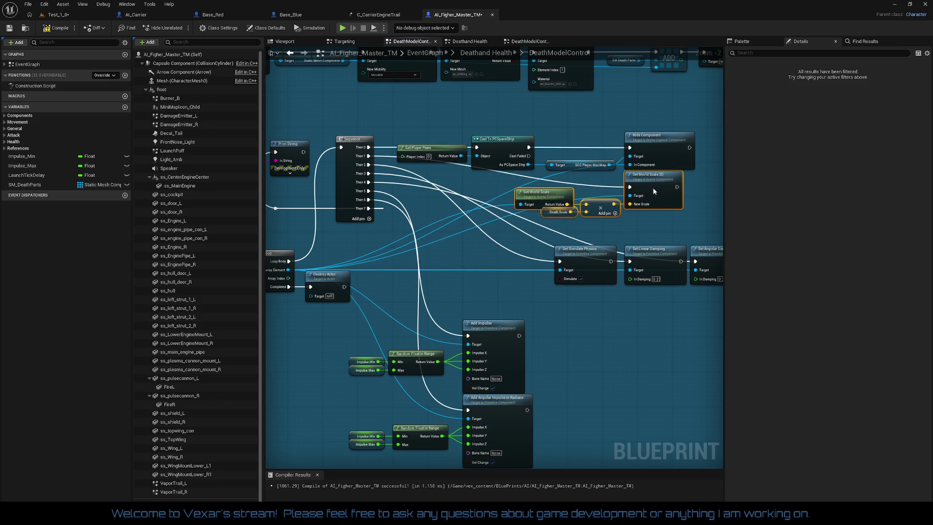
pyautogui.moveTo(581, 258)
pyautogui.mouseDown()
pyautogui.moveTo(628, 221)
pyautogui.moveTo(652, 221)
pyautogui.mouseUp()
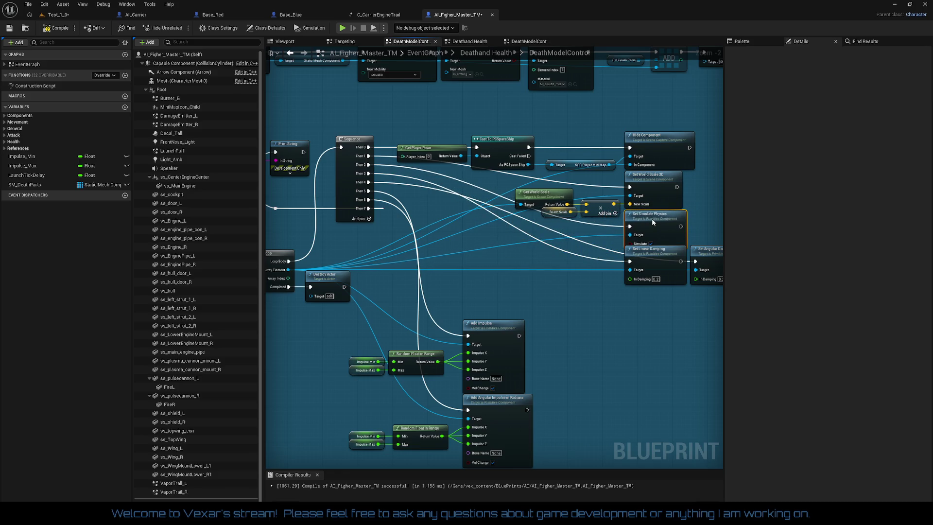
pyautogui.moveTo(653, 255); pyautogui.dragTo(542, 262)
pyautogui.moveTo(626, 233); pyautogui.dragTo(565, 270)
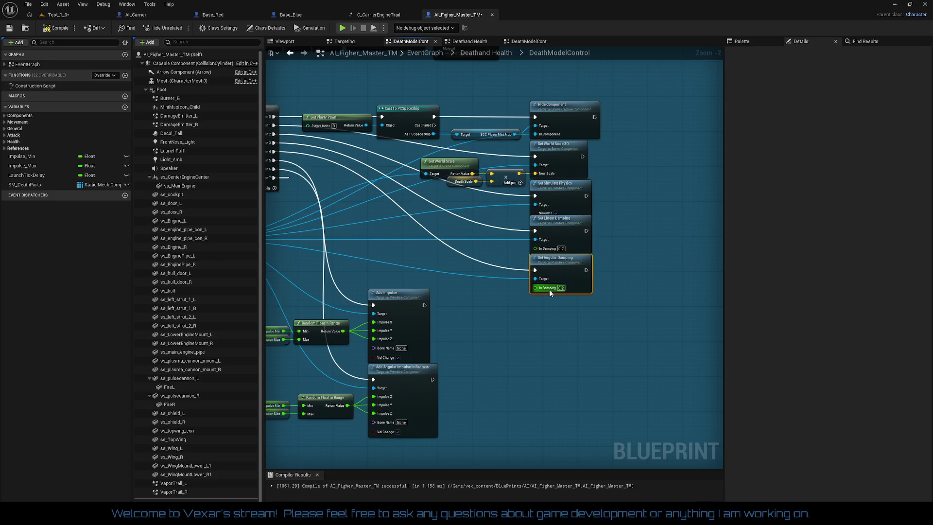
pyautogui.moveTo(603, 318)
pyautogui.mouseDown()
pyautogui.moveTo(586, 216)
pyautogui.moveTo(574, 230)
pyautogui.mouseUp()
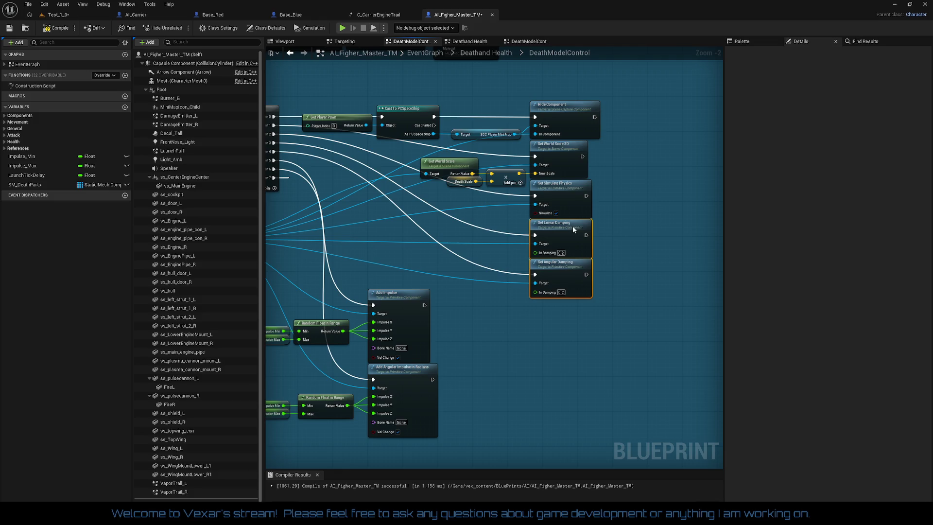
pyautogui.click(567, 270)
pyautogui.moveTo(567, 270); pyautogui.dragTo(630, 259)
# - Move the impulse and random float nodes into the column and compile the fighter blueprint
pyautogui.moveTo(380, 269); pyautogui.dragTo(534, 372)
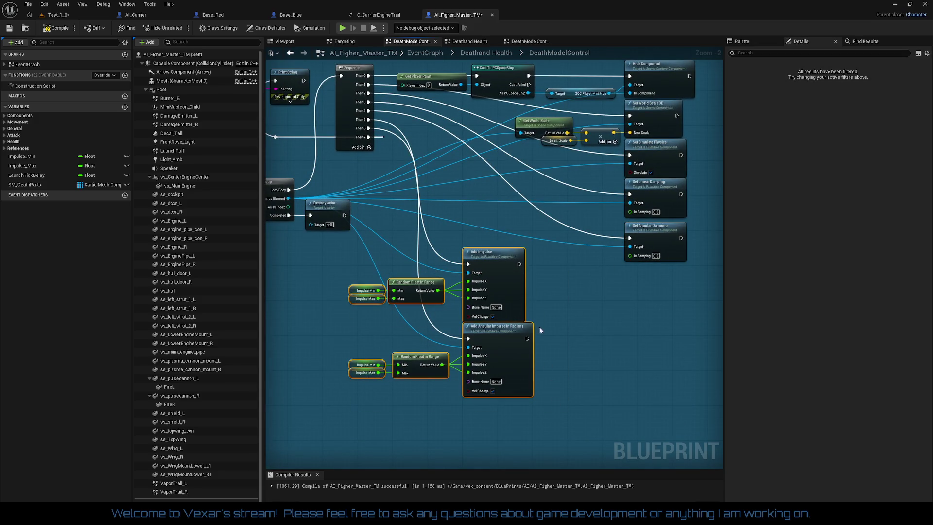
pyautogui.moveTo(506, 265)
pyautogui.mouseDown()
pyautogui.moveTo(655, 289)
pyautogui.moveTo(668, 282)
pyautogui.mouseUp()
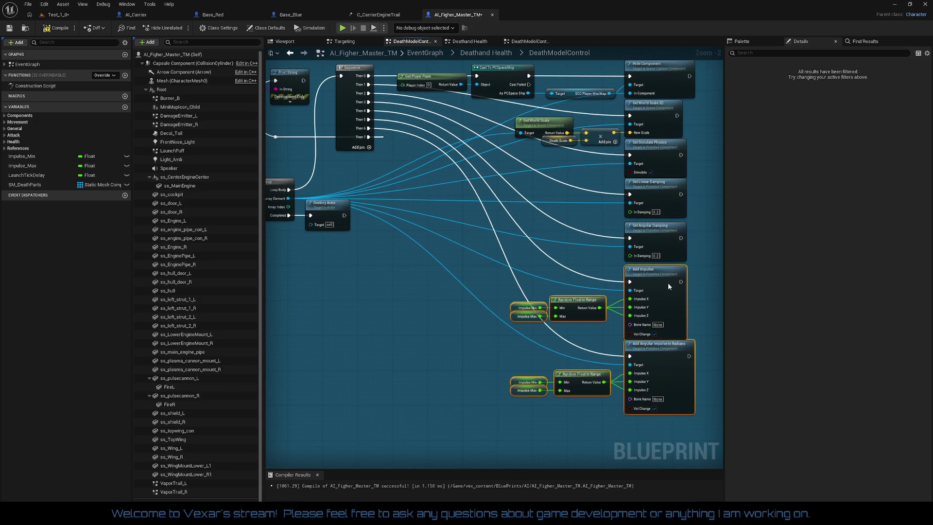
pyautogui.click(456, 301)
pyautogui.scroll(-1, 459, 292)
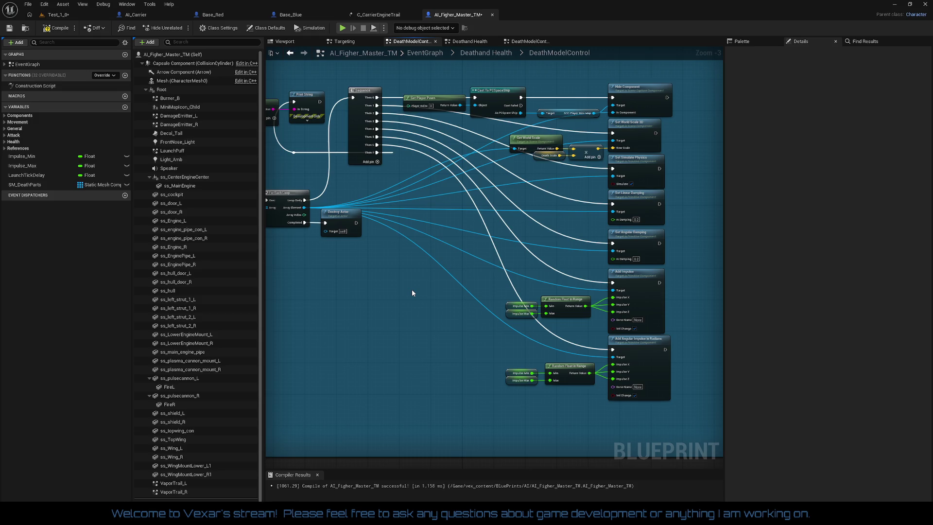
pyautogui.moveTo(412, 290); pyautogui.dragTo(585, 370)
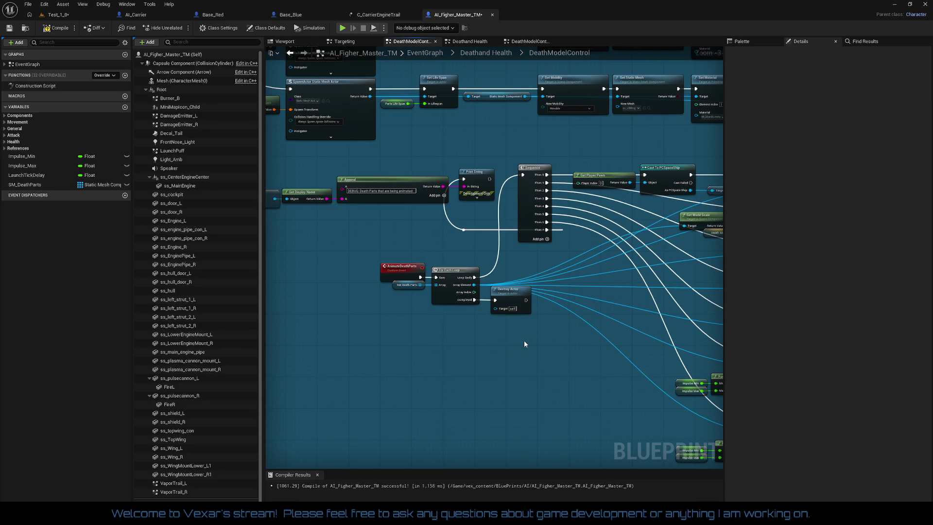
pyautogui.moveTo(524, 341); pyautogui.dragTo(387, 308)
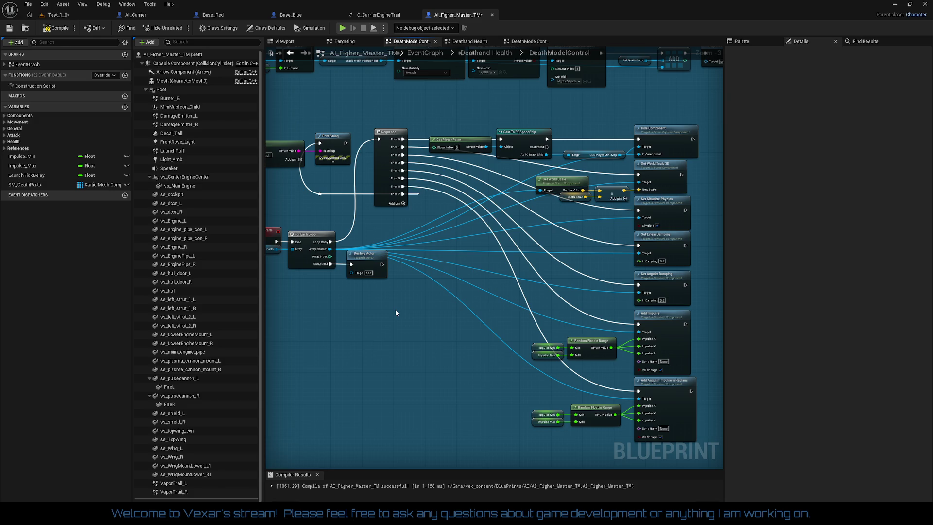
pyautogui.moveTo(395, 308); pyautogui.dragTo(456, 302)
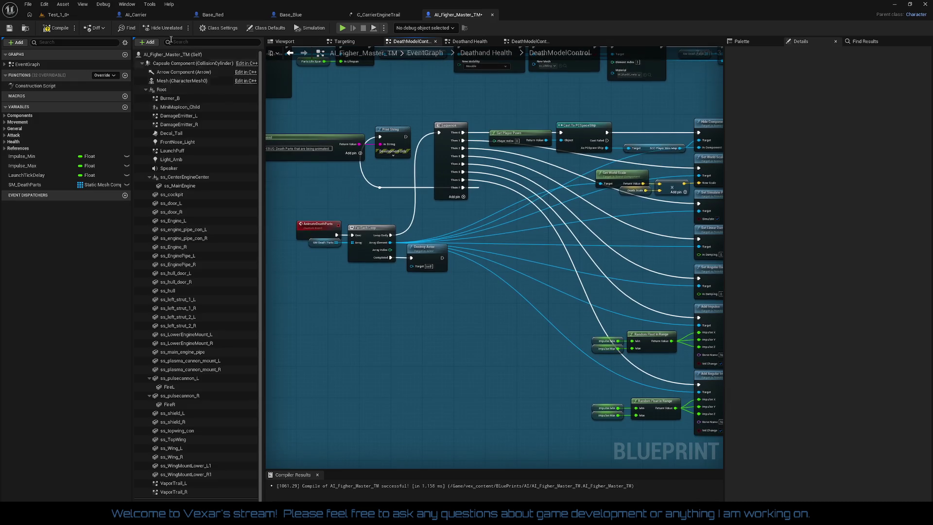
pyautogui.click(66, 29)
# - Save the Test_1_0 level, playtest it briefly with a boost, then stop
pyautogui.click(79, 19)
pyautogui.click(9, 28)
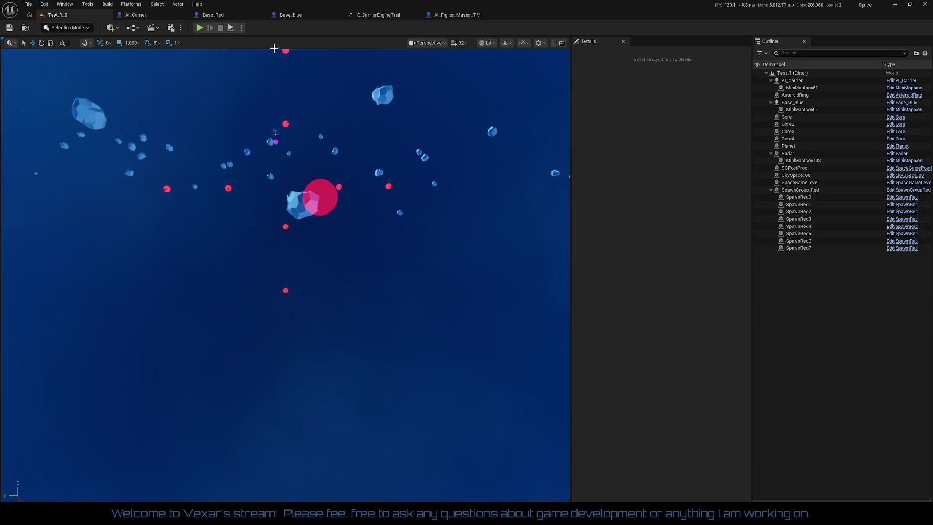
pyautogui.click(199, 28)
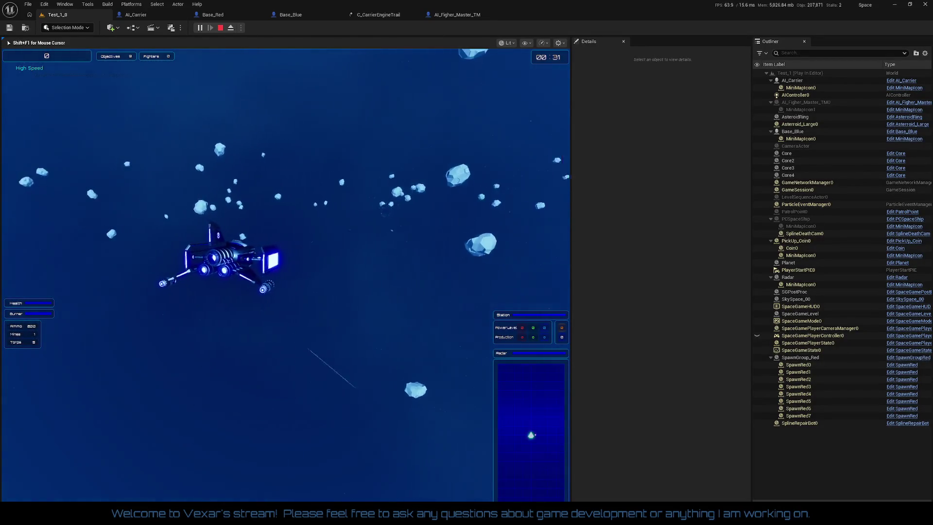
pyautogui.press('shift')
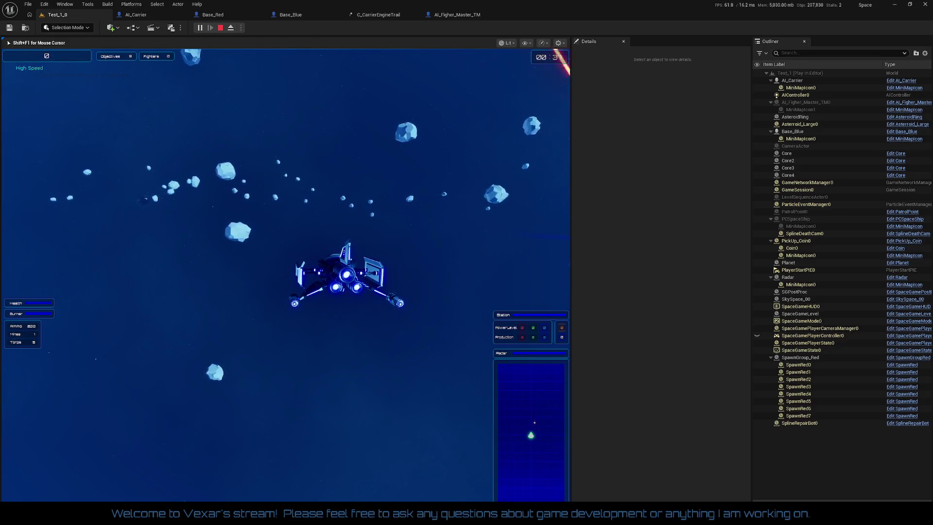
pyautogui.press('Escape')
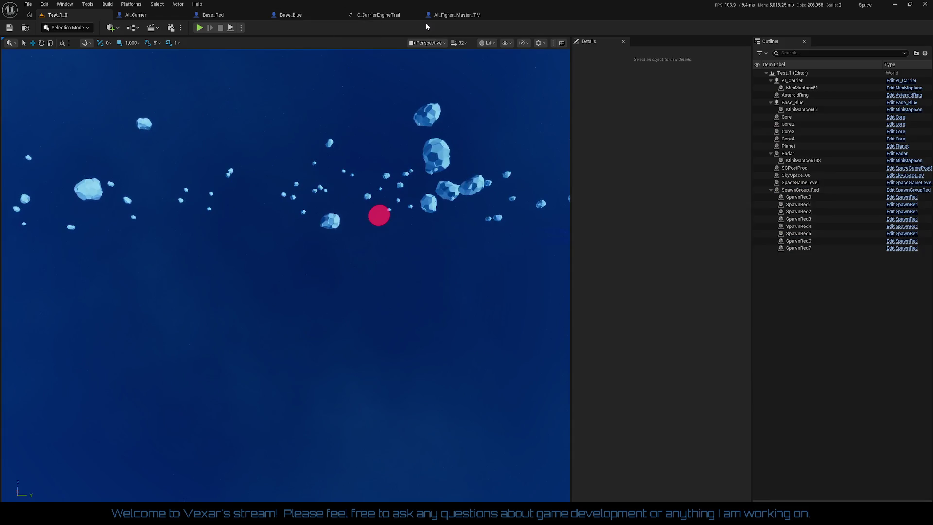
# - Set AI_Carrier's ChildActor_MiniMap Mini Map World Scale to 200 on X, Y and Z
pyautogui.click(136, 15)
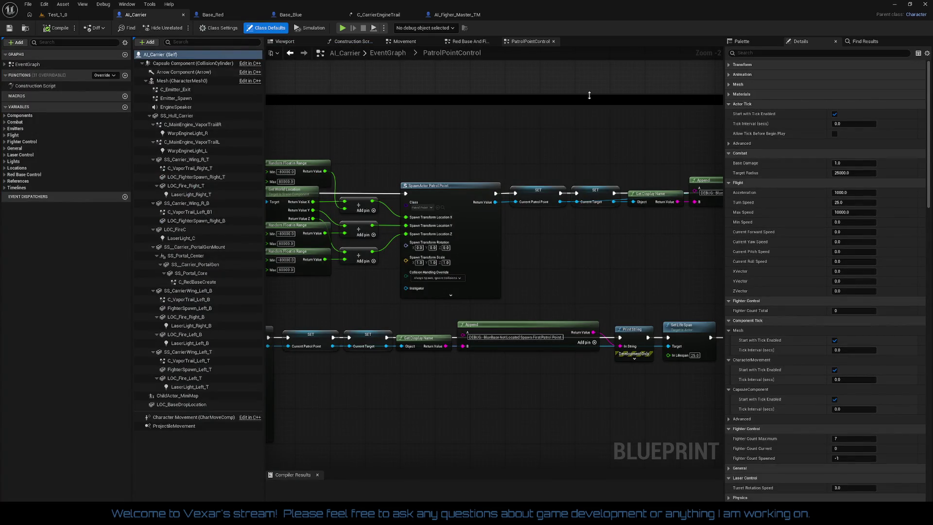
pyautogui.click(167, 397)
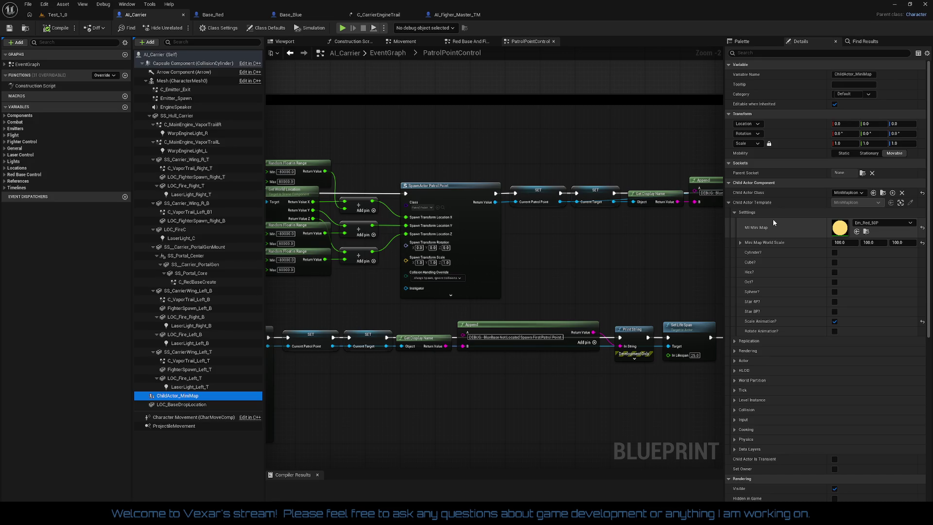
pyautogui.click(839, 243)
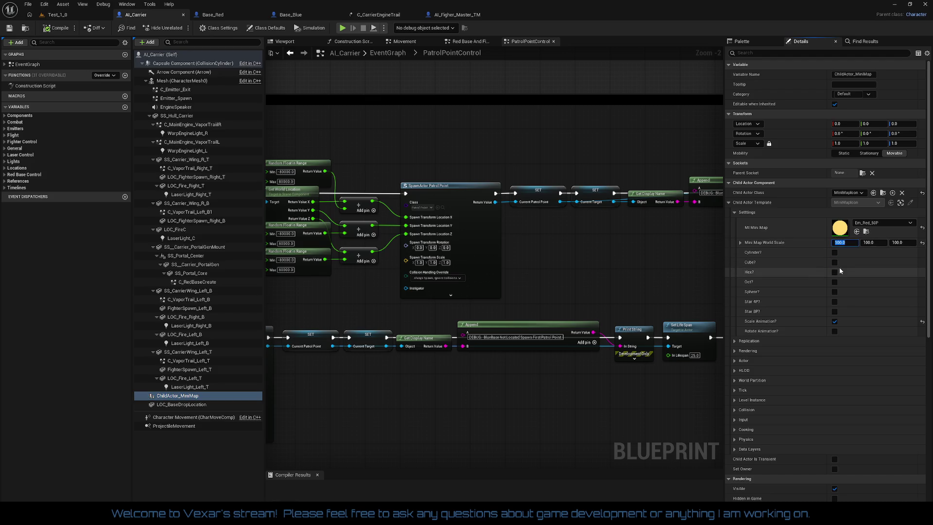
pyautogui.write('200')
pyautogui.press('Tab')
pyautogui.write('200')
pyautogui.press('Tab')
pyautogui.write('200')
pyautogui.press('Return')
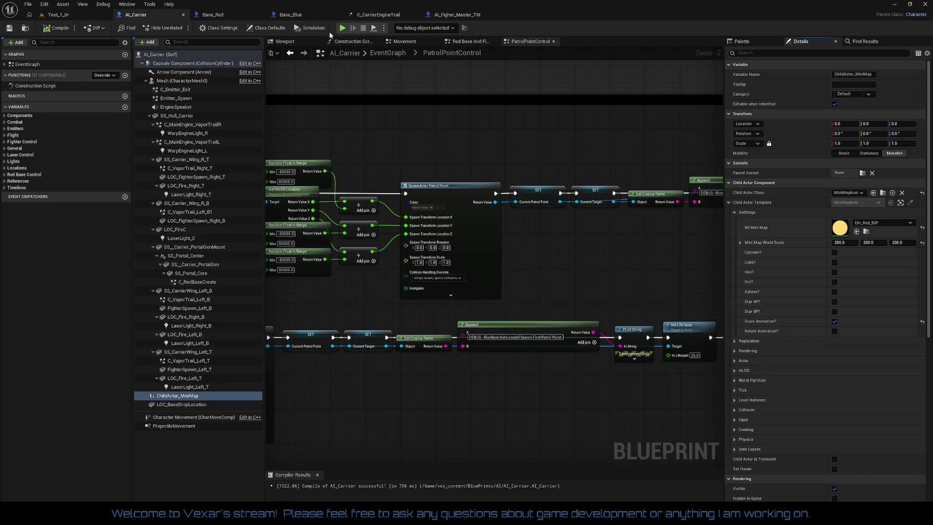
pyautogui.click(63, 18)
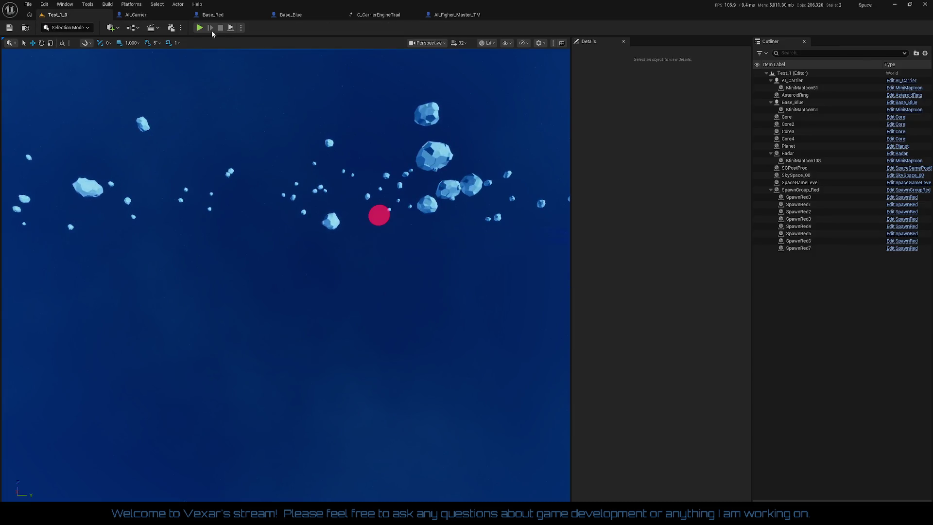
# - After a quick playtest, uncheck Scale Animation? on the minimap and compile AI_Carrier
pyautogui.click(199, 28)
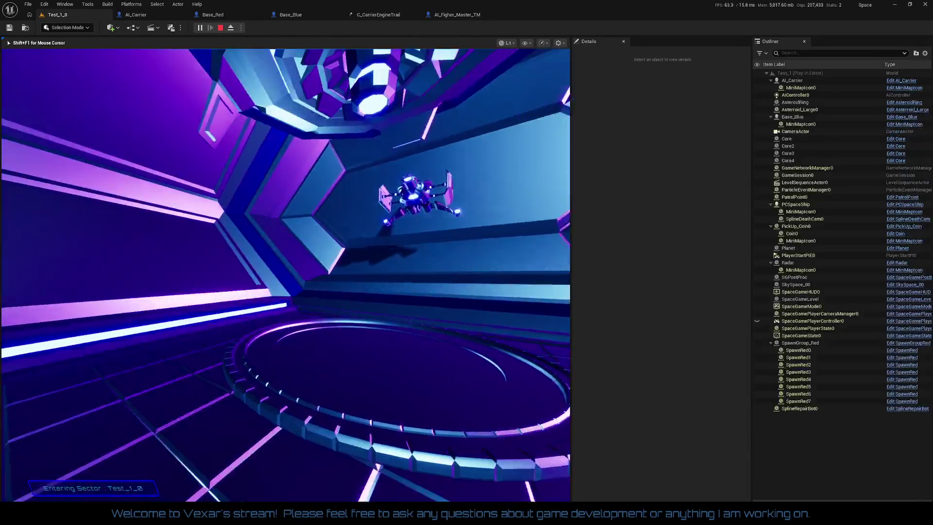
pyautogui.press('Escape')
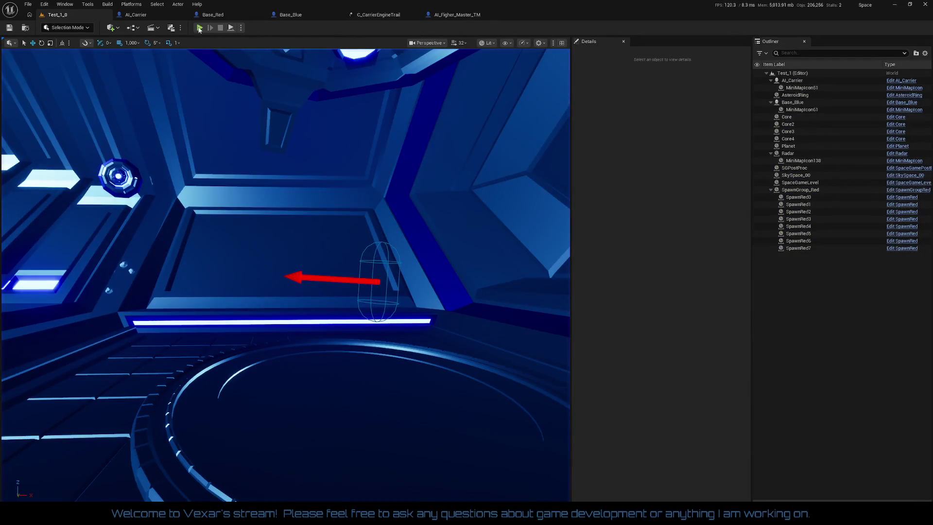
pyautogui.click(136, 15)
pyautogui.click(835, 321)
pyautogui.click(64, 29)
# - Playtest Test_1_0 to check the carrier minimap icon, then return to AI_Carrier
pyautogui.click(51, 15)
pyautogui.click(200, 28)
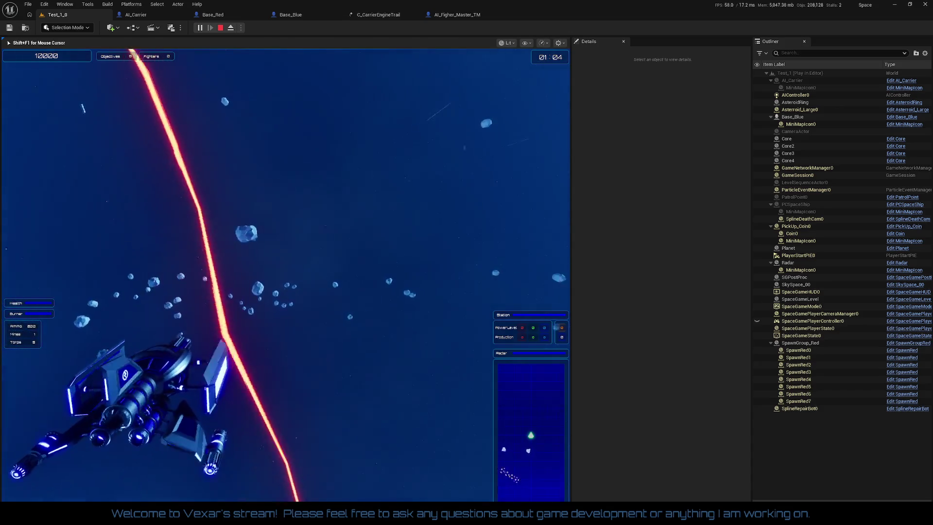
pyautogui.press('Escape')
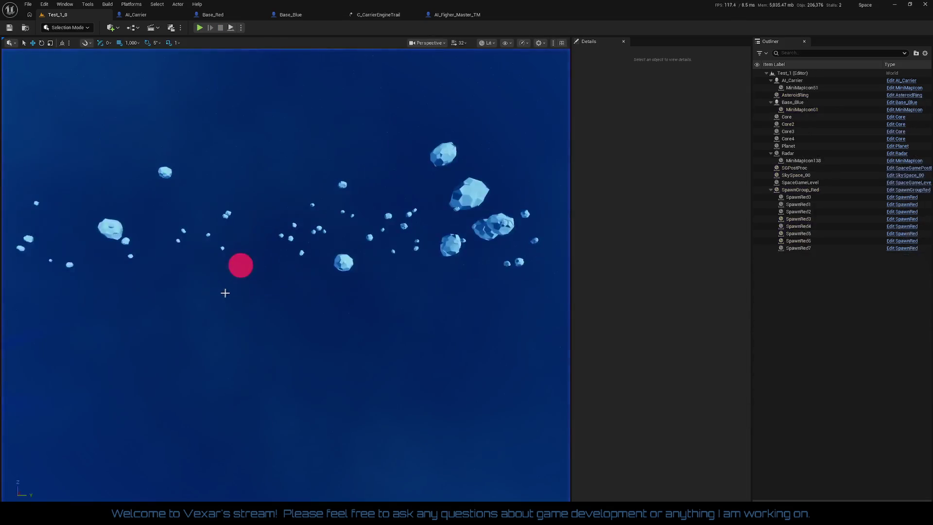
pyautogui.click(148, 15)
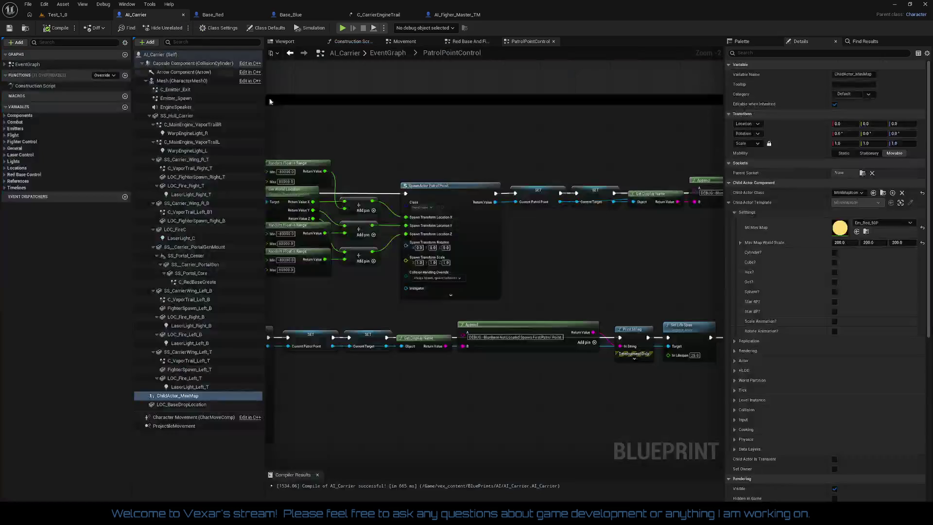
# - Open the Firing sub-graph under EventGraph and zoom into its Spawn Emitter at Location nodes
pyautogui.moveTo(462, 125); pyautogui.dragTo(557, 147)
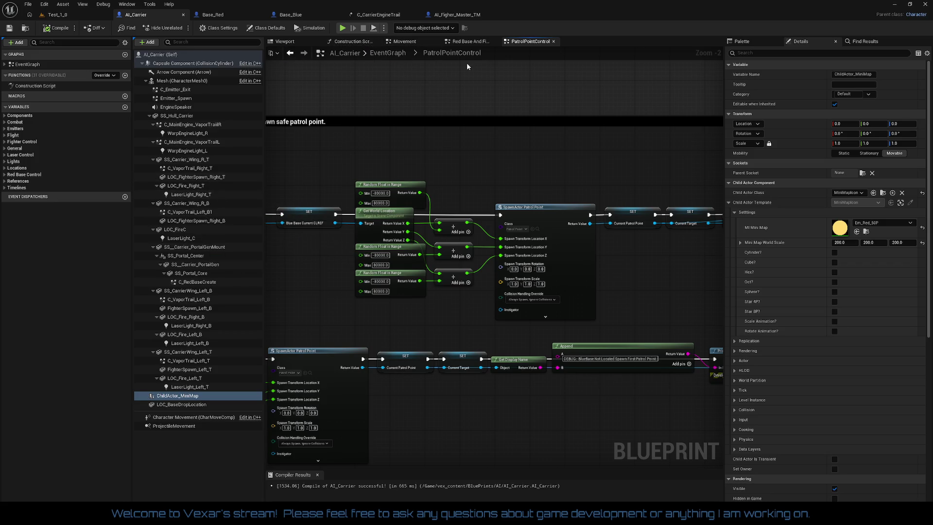
pyautogui.click(5, 65)
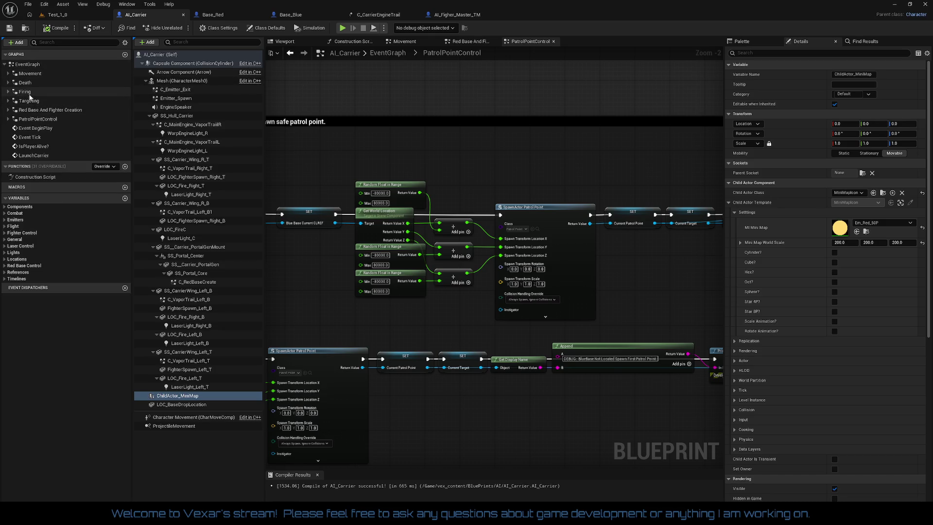
pyautogui.doubleClick(28, 93)
pyautogui.scroll(2, 411, 220)
pyautogui.scroll(4, 411, 219)
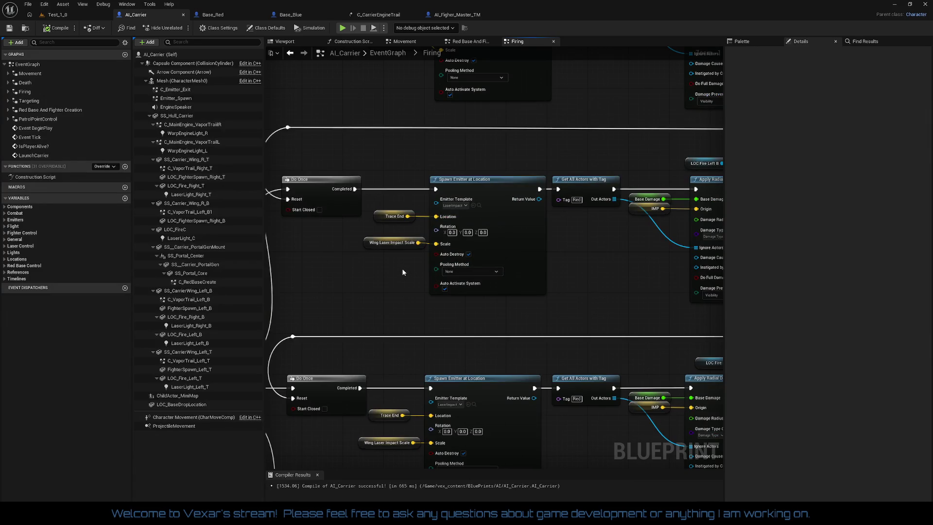
# - Inspect Wing Laser Impact Scale, then straighten the Set Beam node wires with Q
pyautogui.click(383, 247)
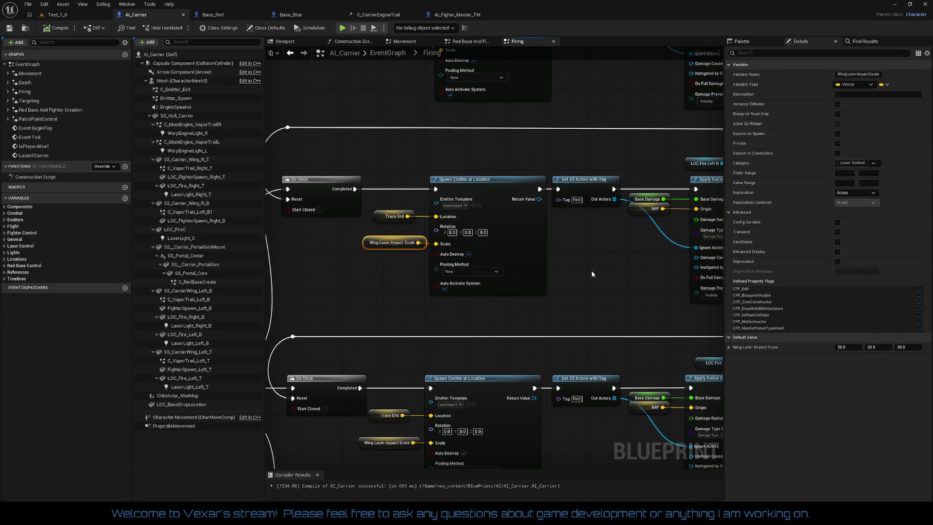
pyautogui.moveTo(592, 273); pyautogui.dragTo(457, 278)
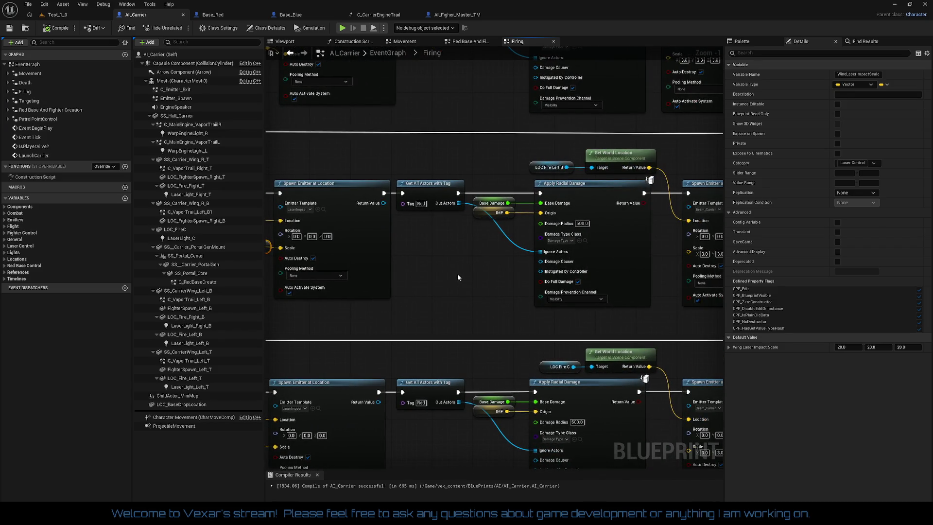
pyautogui.moveTo(457, 277); pyautogui.dragTo(294, 266)
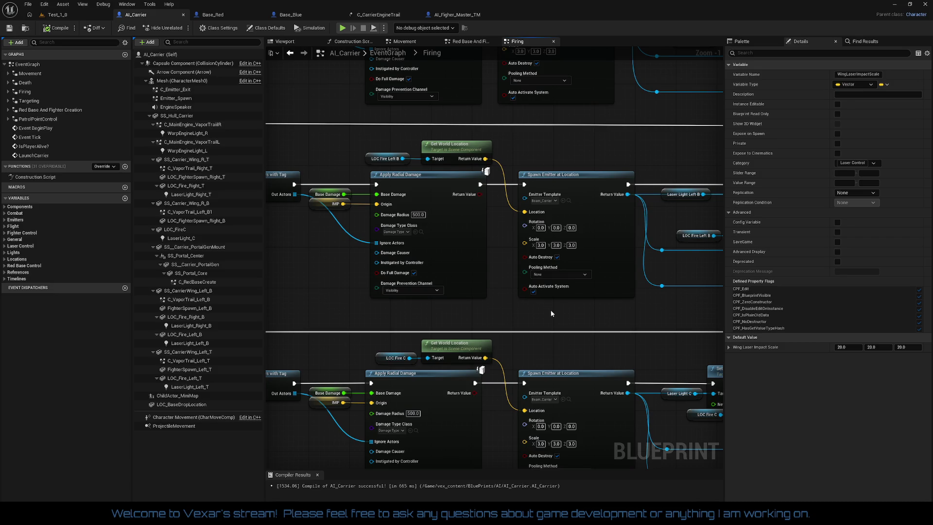
pyautogui.moveTo(551, 314)
pyautogui.mouseDown()
pyautogui.moveTo(537, 308)
pyautogui.moveTo(529, 406)
pyautogui.moveTo(527, 306)
pyautogui.moveTo(487, 227)
pyautogui.moveTo(605, 233)
pyautogui.moveTo(608, 248)
pyautogui.moveTo(598, 248)
pyautogui.mouseUp()
pyautogui.scroll(-3, 482, 229)
pyautogui.scroll(2, 377, 228)
pyautogui.scroll(2, 378, 232)
pyautogui.moveTo(414, 231)
pyautogui.mouseDown()
pyautogui.moveTo(463, 246)
pyautogui.moveTo(354, 262)
pyautogui.mouseUp()
pyautogui.moveTo(383, 140); pyautogui.dragTo(550, 202)
pyautogui.press('q')
pyautogui.click(581, 273)
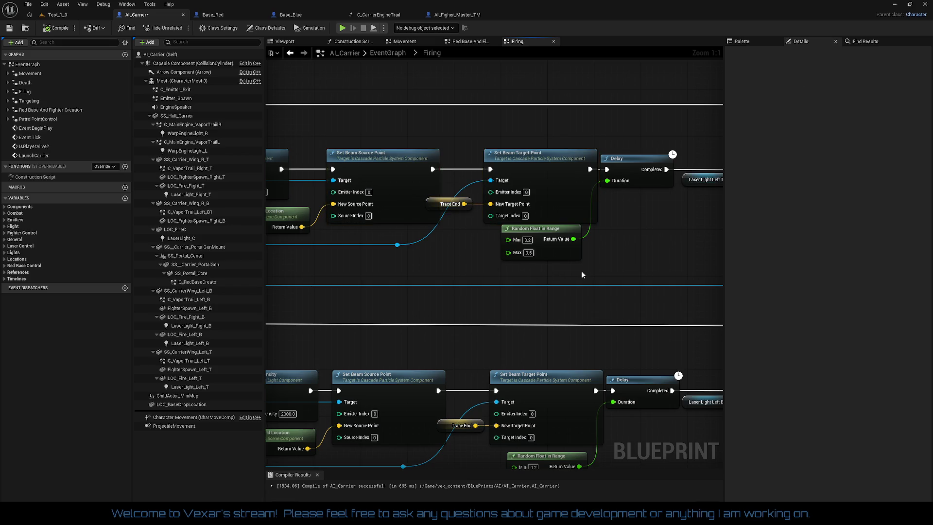
# - Try straightening the Do Once and Spawn Emitter row with Q, then undo it
pyautogui.scroll(-1, 590, 269)
pyautogui.moveTo(590, 269); pyautogui.dragTo(413, 263)
pyautogui.scroll(-2, 448, 260)
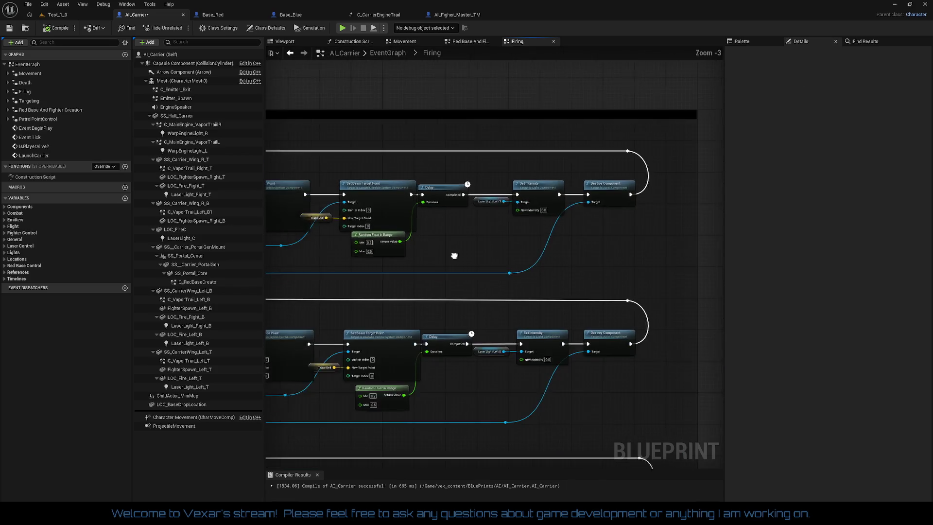
pyautogui.moveTo(510, 264); pyautogui.dragTo(636, 254)
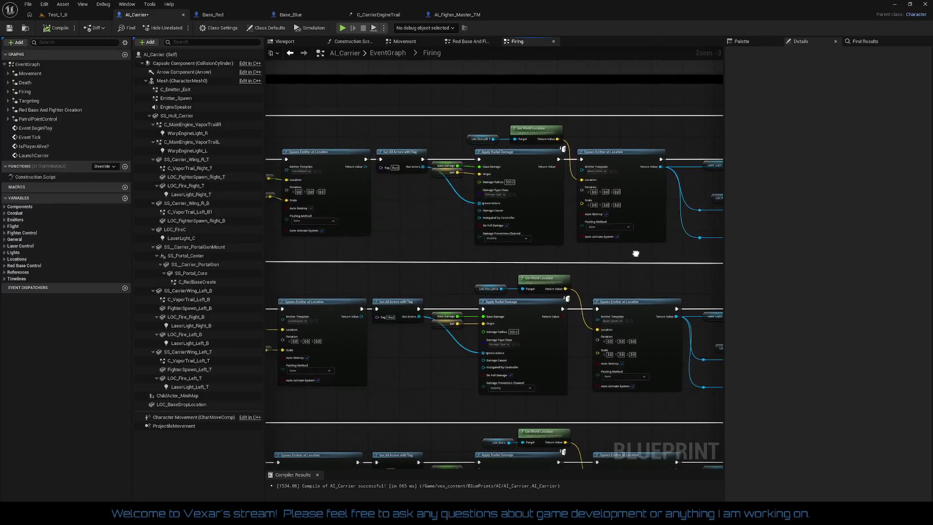
pyautogui.moveTo(268, 189); pyautogui.dragTo(425, 214)
pyautogui.moveTo(357, 173); pyautogui.dragTo(584, 252)
pyautogui.moveTo(649, 275); pyautogui.dragTo(598, 276)
pyautogui.moveTo(601, 196); pyautogui.dragTo(601, 196)
pyautogui.press('q')
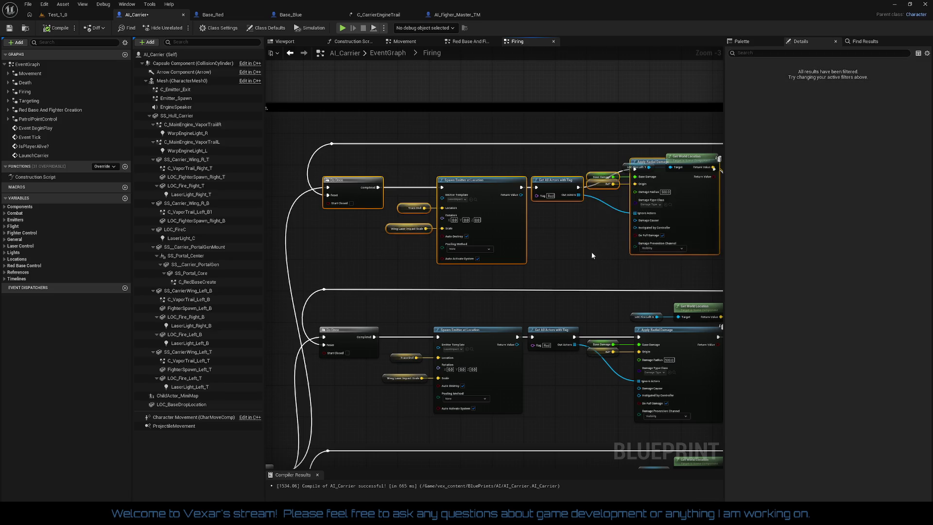
pyautogui.hotkey('ctrl', 'z')
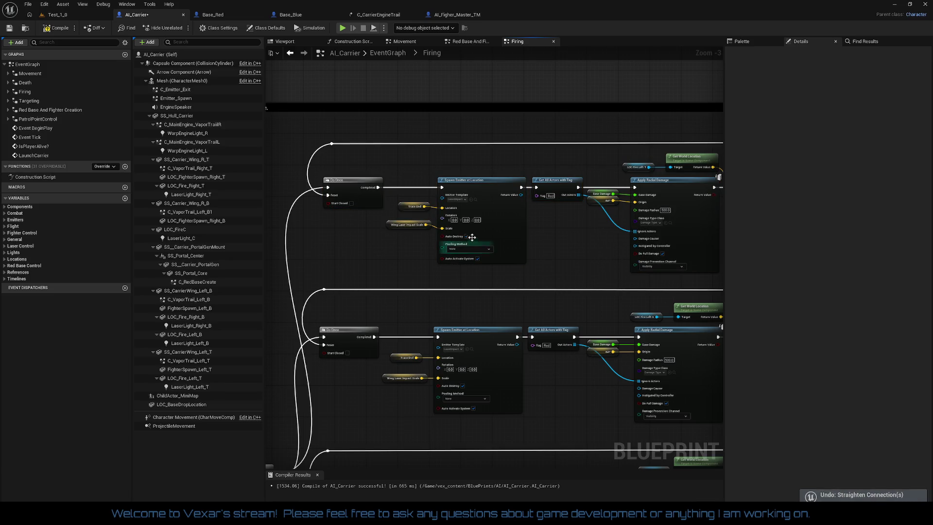
# - Select and inspect the Trace End, Wing Laser Impact Scale and Spawn Emitter nodes of each row
pyautogui.moveTo(422, 214); pyautogui.dragTo(494, 275)
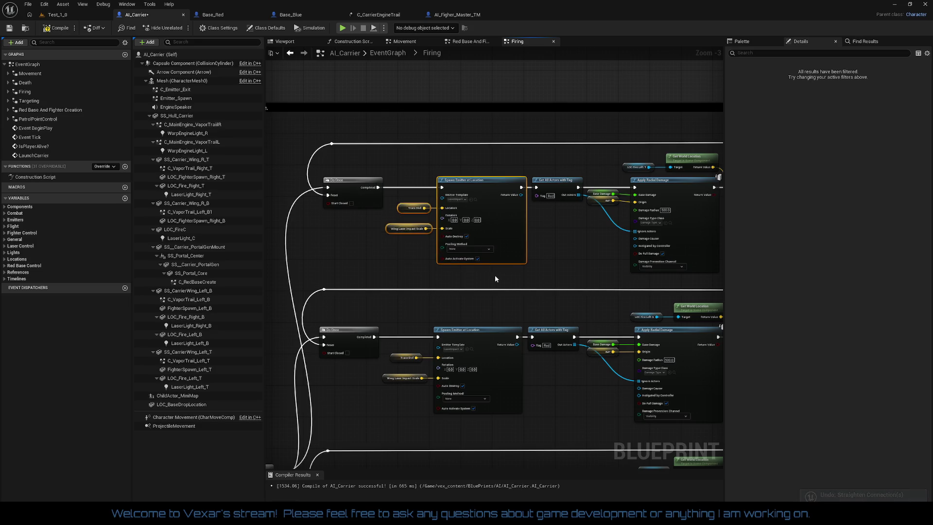
pyautogui.click(598, 190)
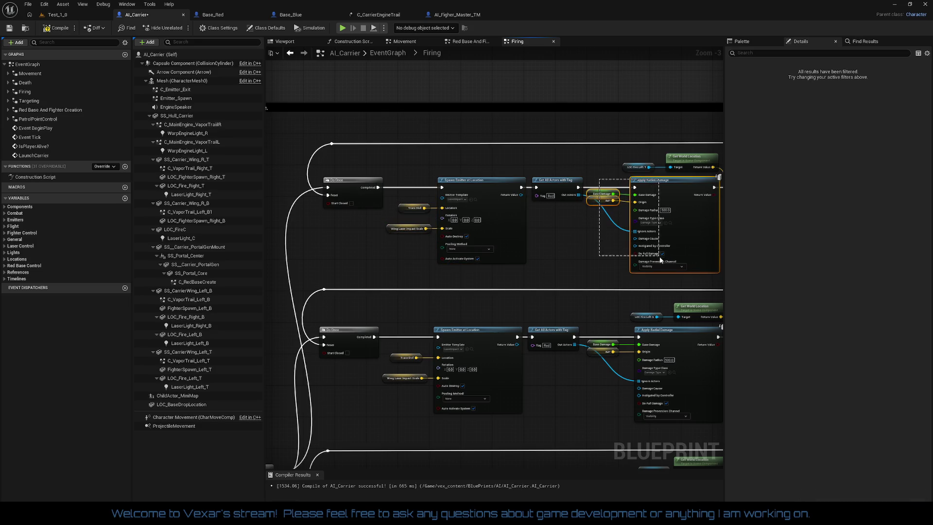
pyautogui.click(569, 294)
pyautogui.scroll(-3, 569, 294)
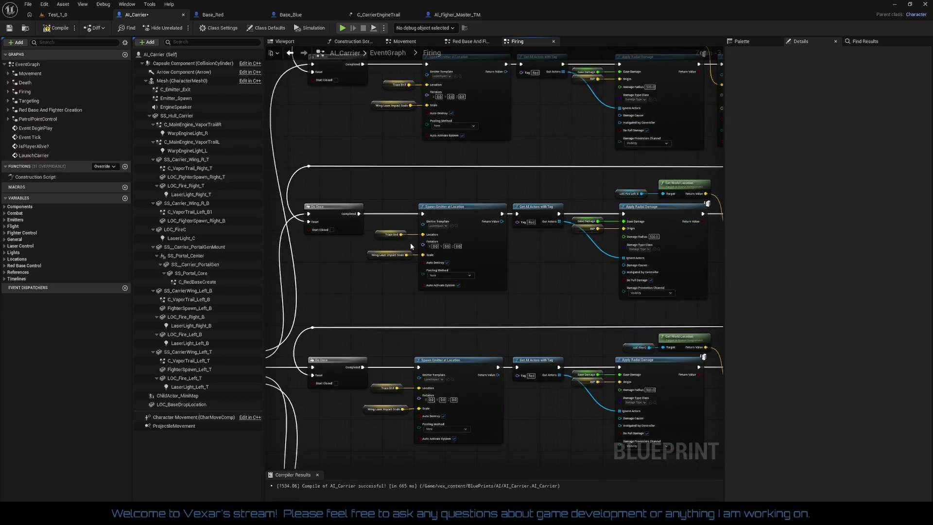
pyautogui.scroll(-3, 375, 238)
pyautogui.moveTo(374, 238); pyautogui.dragTo(454, 308)
pyautogui.scroll(-4, 454, 308)
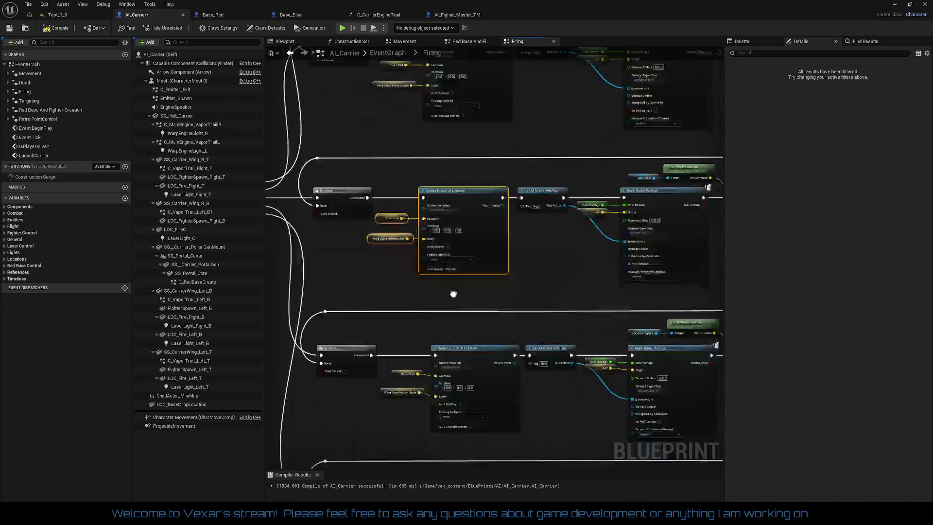
pyautogui.click(427, 267)
pyautogui.moveTo(376, 239); pyautogui.dragTo(430, 332)
pyautogui.scroll(-4, 430, 333)
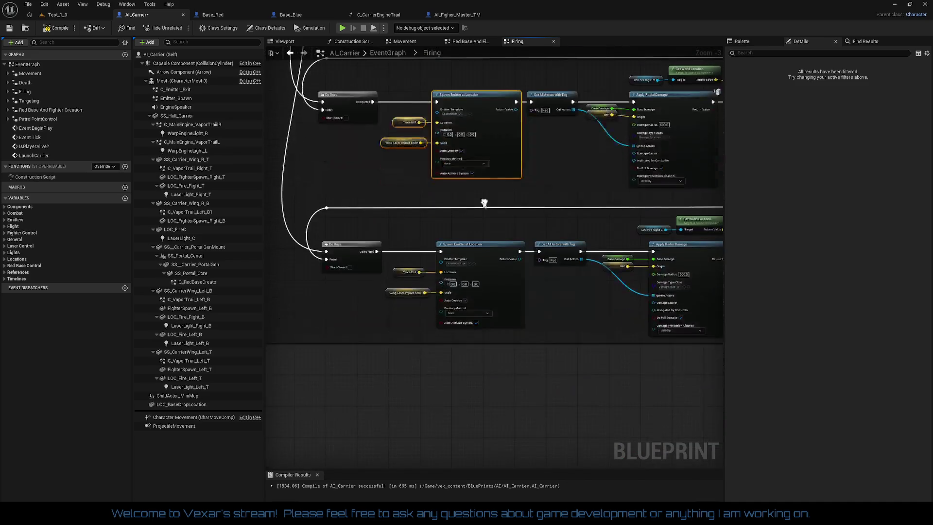
pyautogui.moveTo(413, 237); pyautogui.dragTo(465, 344)
# - Open the options on the LOC Fire Right B emitter's Scale input
pyautogui.hscroll(4, 472, 333)
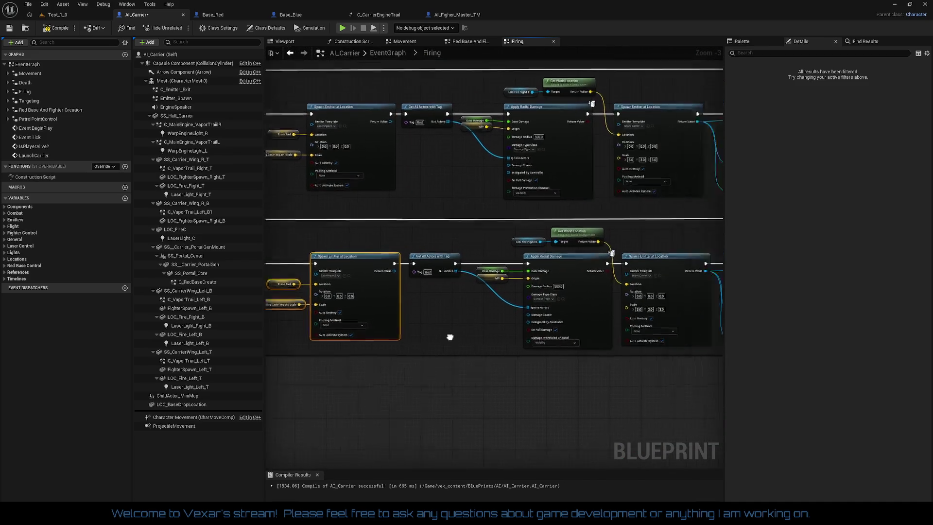
pyautogui.moveTo(444, 330)
pyautogui.mouseDown()
pyautogui.moveTo(410, 262)
pyautogui.moveTo(417, 281)
pyautogui.mouseUp()
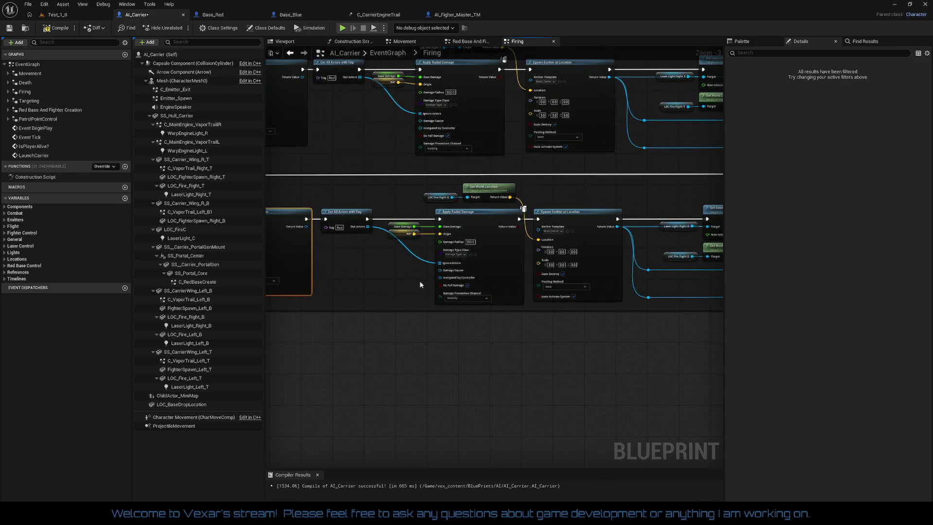
pyautogui.scroll(3, 420, 285)
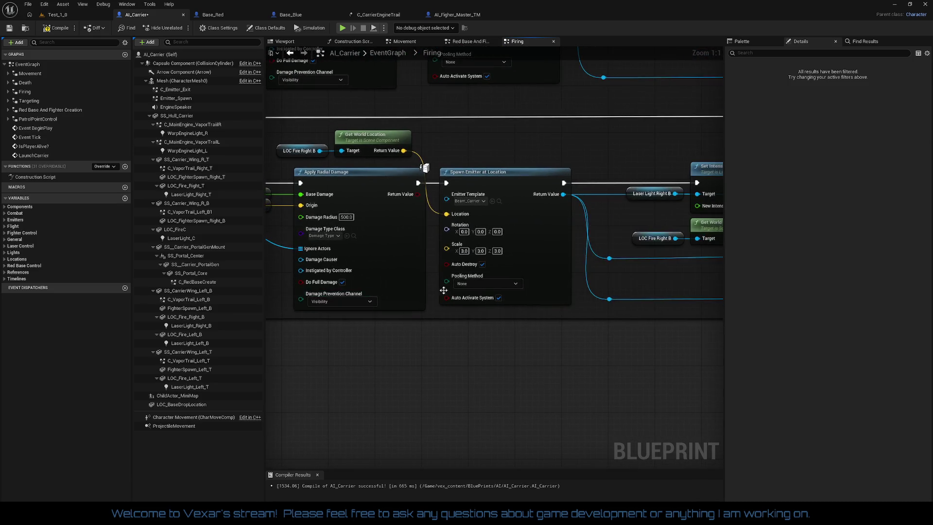
pyautogui.rightClick(446, 250)
# - Promote the Spawn Emitter Scale pin to a variable named CarrierLaserBeamScale, with its getter below Apply Radial Damage
pyautogui.click(470, 283)
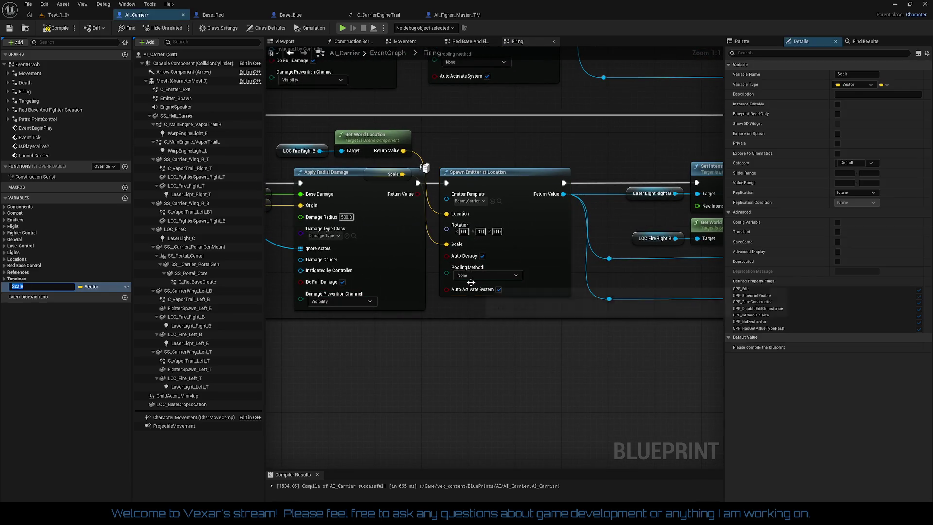
pyautogui.write('CarrierLaserBeam')
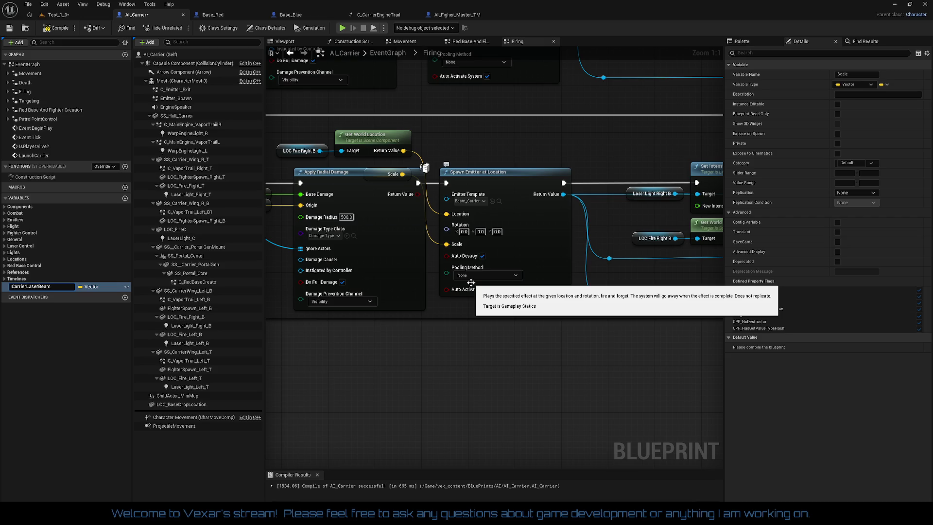
pyautogui.write('Scale')
pyautogui.press('Return')
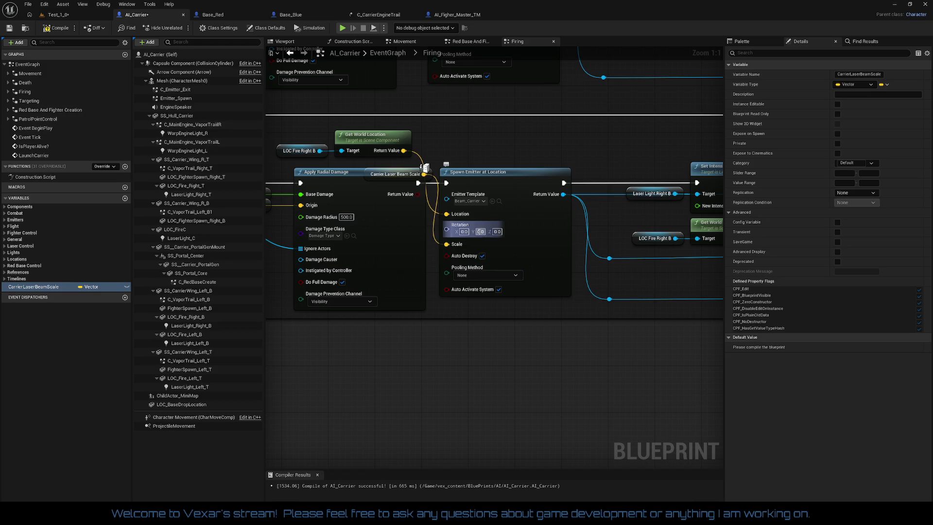
pyautogui.click(382, 174)
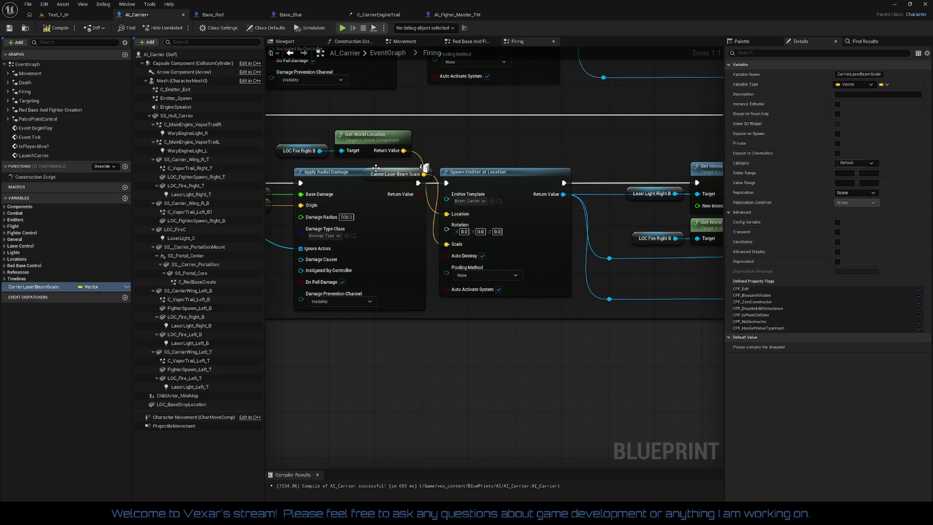
pyautogui.moveTo(382, 174)
pyautogui.mouseDown()
pyautogui.moveTo(393, 321)
pyautogui.moveTo(357, 328)
pyautogui.mouseUp()
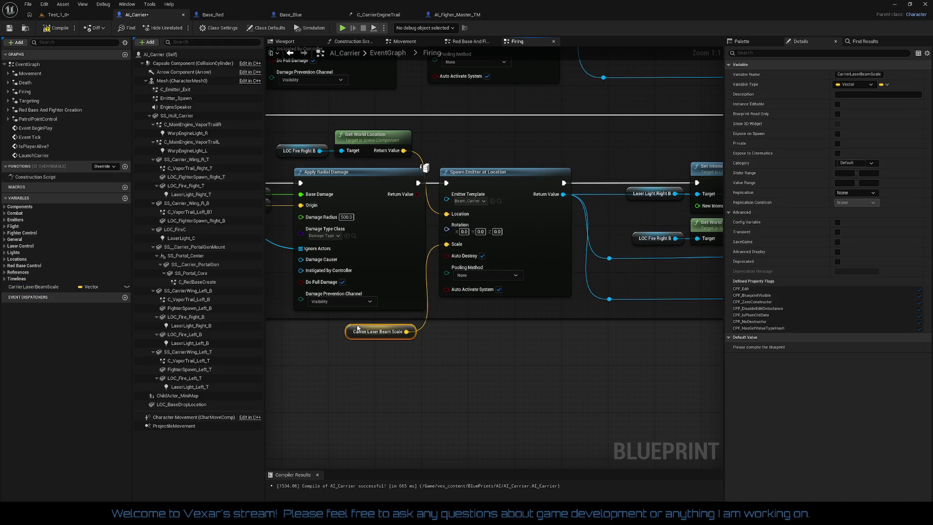
# - Compile AI_Carrier and check CarrierLaserBeamScale's default value of 1.0 per axis
pyautogui.click(66, 30)
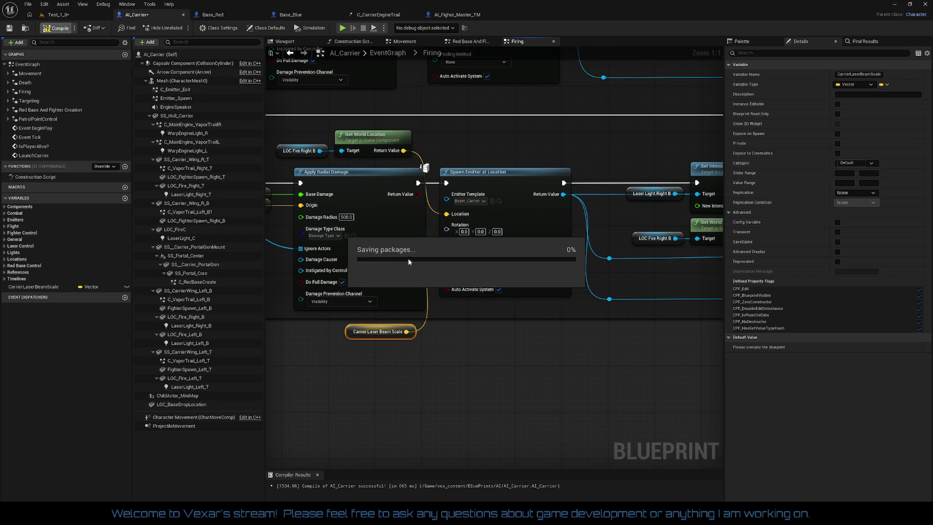
pyautogui.click(848, 347)
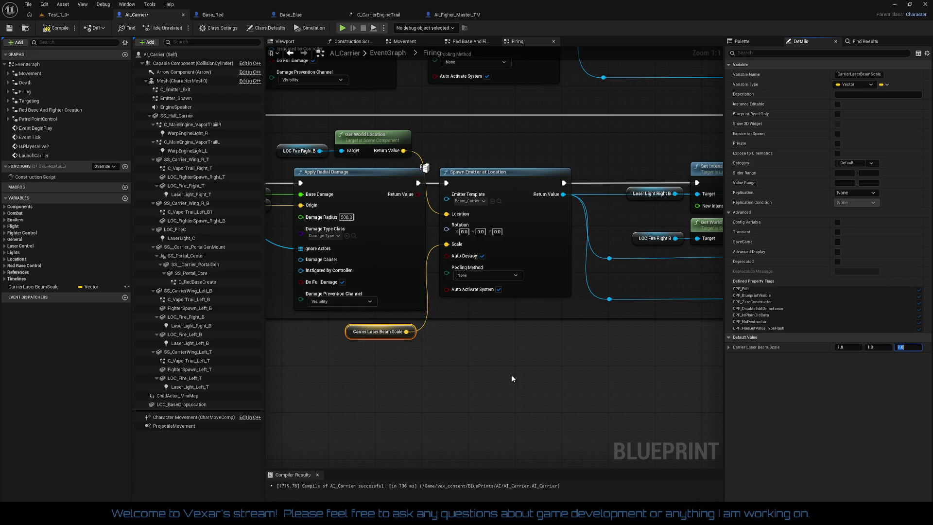
pyautogui.scroll(-1, 512, 379)
pyautogui.scroll(-1, 512, 379)
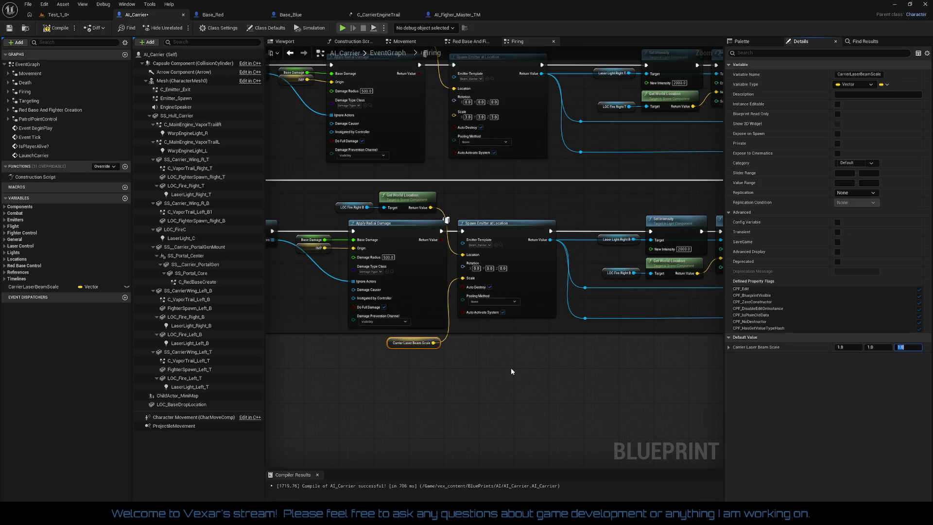
pyautogui.scroll(-2, 511, 367)
# - Shift Apply Radial Damage and its damage inputs slightly left in the Firing graph
pyautogui.moveTo(361, 366)
pyautogui.mouseDown()
pyautogui.moveTo(471, 355)
pyautogui.moveTo(328, 339)
pyautogui.mouseUp()
pyautogui.scroll(2, 328, 339)
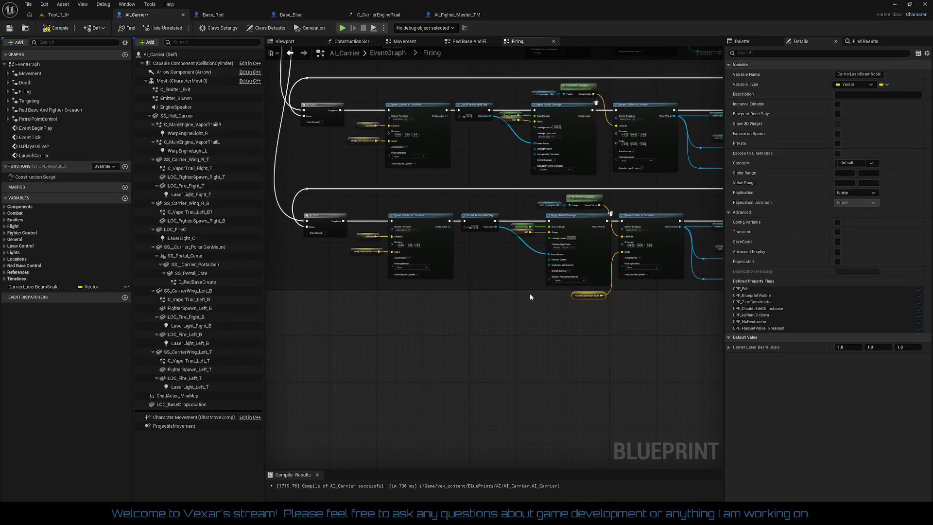
pyautogui.moveTo(519, 287)
pyautogui.mouseDown()
pyautogui.moveTo(506, 410)
pyautogui.moveTo(509, 380)
pyautogui.mouseUp()
pyautogui.scroll(1, 537, 346)
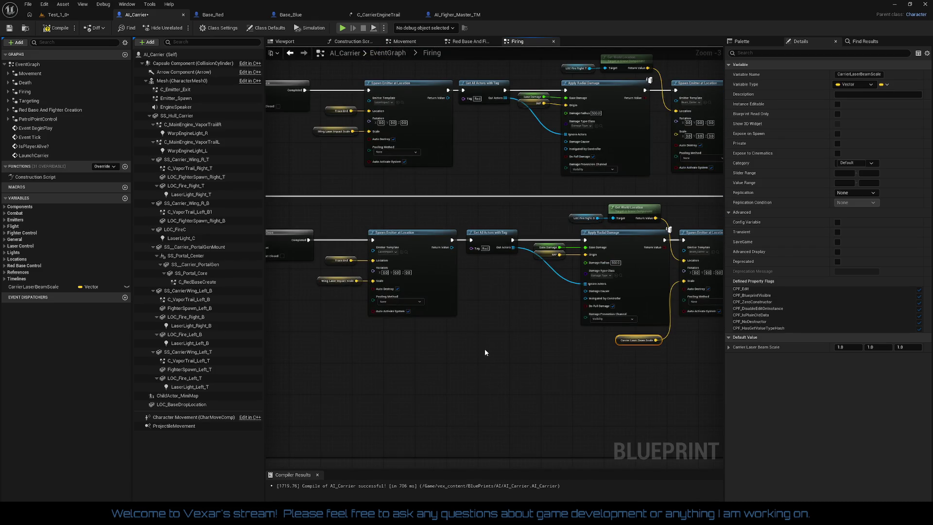
pyautogui.moveTo(485, 351); pyautogui.dragTo(355, 342)
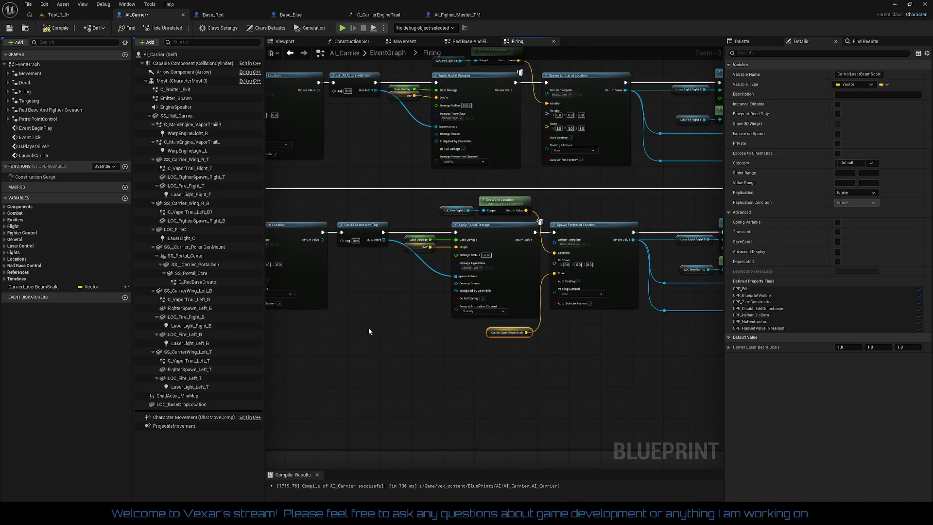
pyautogui.scroll(2, 413, 298)
pyautogui.click(532, 238)
pyautogui.moveTo(532, 238); pyautogui.dragTo(350, 241)
# - Move the emitter and light nodes right and set Carrier Laser Beam Scale beside the emitter's Scale input
pyautogui.moveTo(476, 191)
pyautogui.mouseDown()
pyautogui.moveTo(735, 299)
pyautogui.moveTo(598, 351)
pyautogui.moveTo(611, 366)
pyautogui.moveTo(665, 370)
pyautogui.mouseUp()
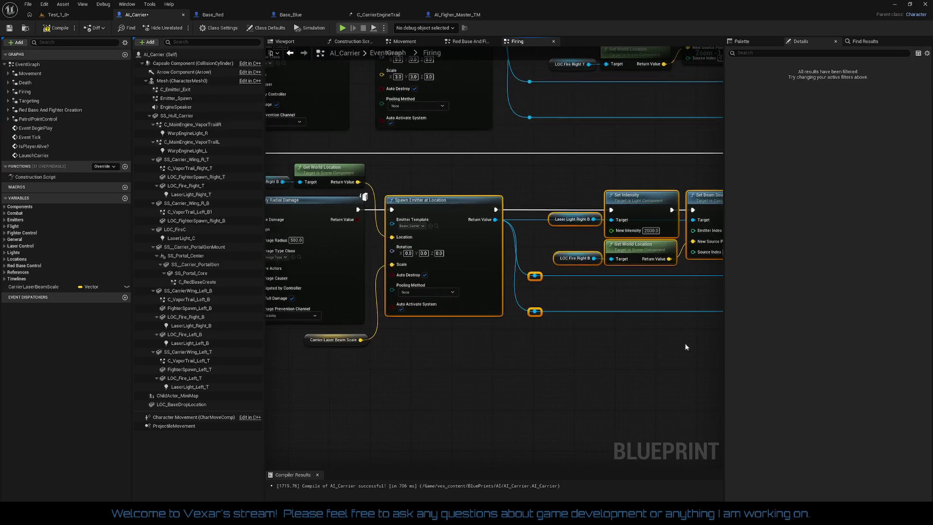
pyautogui.moveTo(462, 233)
pyautogui.mouseDown()
pyautogui.moveTo(460, 222)
pyautogui.moveTo(568, 227)
pyautogui.mouseUp()
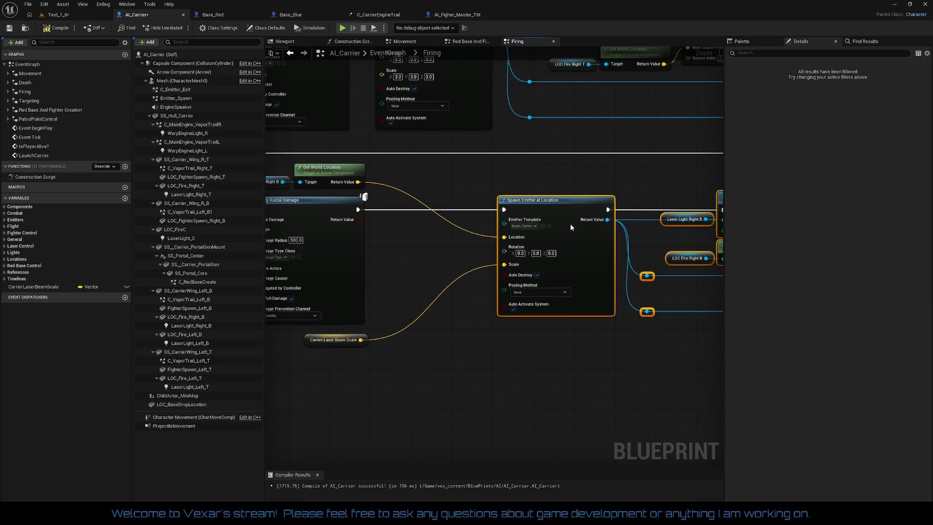
pyautogui.moveTo(470, 231); pyautogui.dragTo(576, 252)
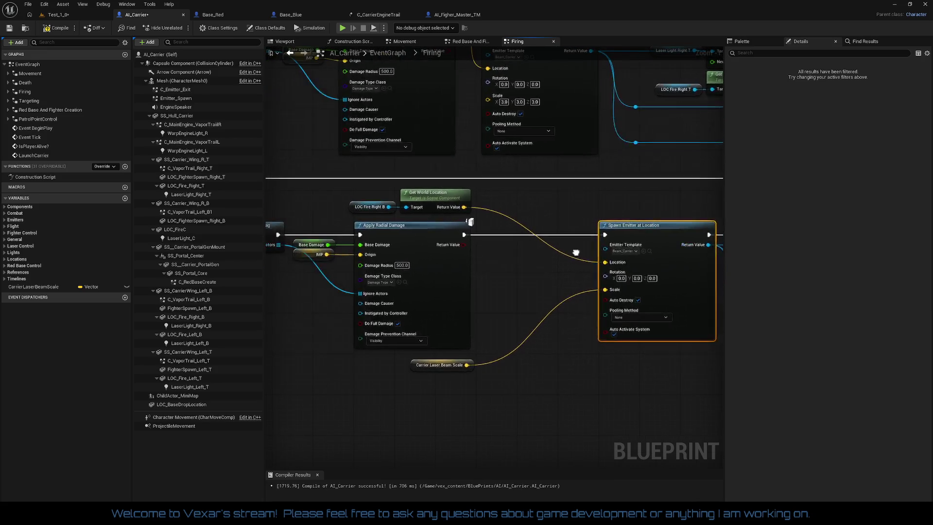
pyautogui.moveTo(382, 210)
pyautogui.mouseDown()
pyautogui.moveTo(433, 207)
pyautogui.moveTo(553, 261)
pyautogui.mouseUp()
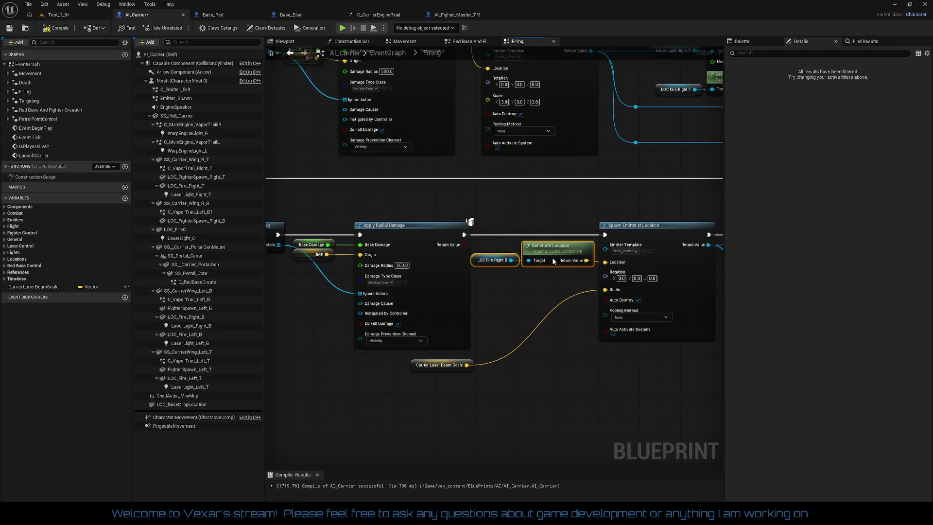
pyautogui.moveTo(430, 366); pyautogui.dragTo(545, 292)
pyautogui.moveTo(507, 219)
pyautogui.mouseDown()
pyautogui.moveTo(663, 355)
pyautogui.moveTo(357, 348)
pyautogui.mouseUp()
pyautogui.click(614, 368)
# - Line up the Trace End getter and the Laser Light Right B Delay, Set Intensity and Destroy Component nodes
pyautogui.moveTo(473, 354); pyautogui.dragTo(422, 283)
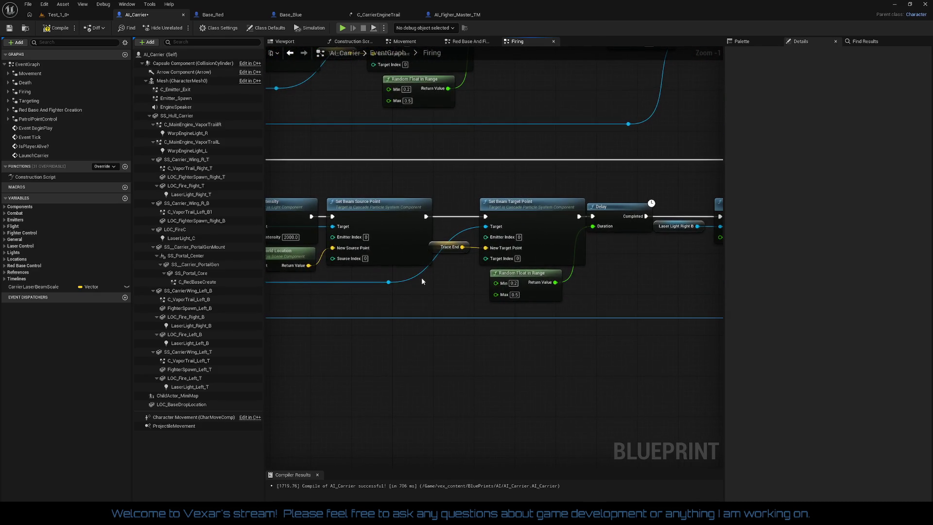
pyautogui.moveTo(437, 249); pyautogui.dragTo(450, 252)
pyautogui.moveTo(462, 184)
pyautogui.mouseDown()
pyautogui.moveTo(678, 263)
pyautogui.moveTo(631, 264)
pyautogui.moveTo(663, 260)
pyautogui.mouseUp()
pyautogui.moveTo(513, 286); pyautogui.dragTo(560, 277)
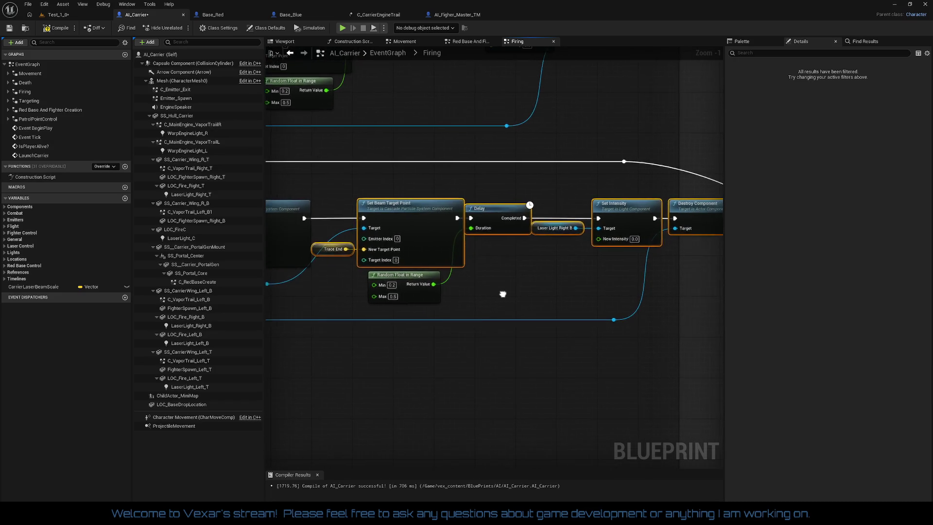
pyautogui.moveTo(479, 202)
pyautogui.mouseDown()
pyautogui.moveTo(511, 228)
pyautogui.moveTo(679, 281)
pyautogui.mouseUp()
pyautogui.moveTo(687, 216); pyautogui.dragTo(703, 218)
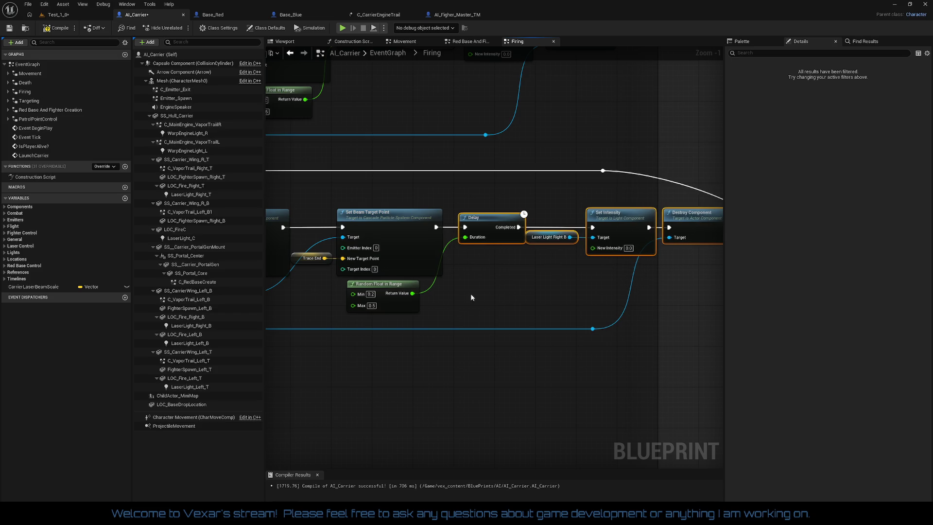
# - Place Random Float in Range beside the Delay and move the execution wire's reroute point right
pyautogui.moveTo(410, 308); pyautogui.dragTo(518, 271)
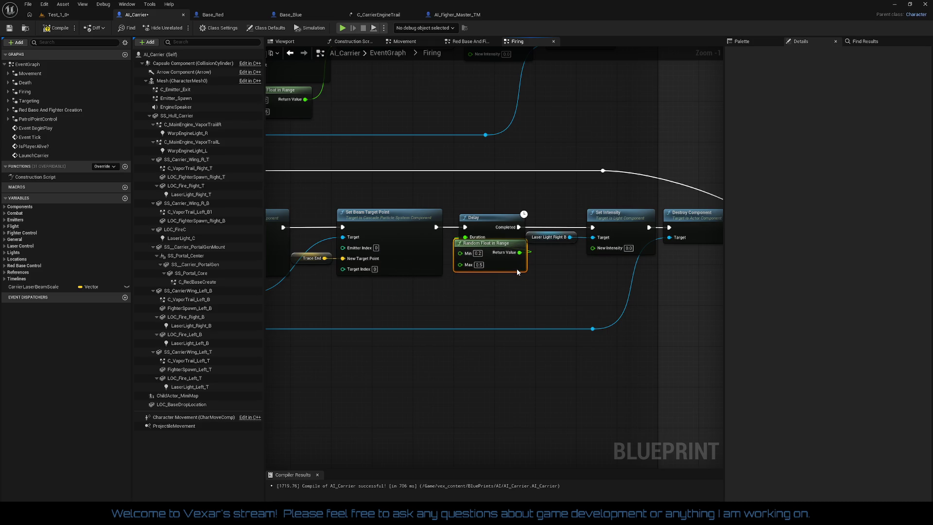
pyautogui.moveTo(542, 292); pyautogui.dragTo(465, 297)
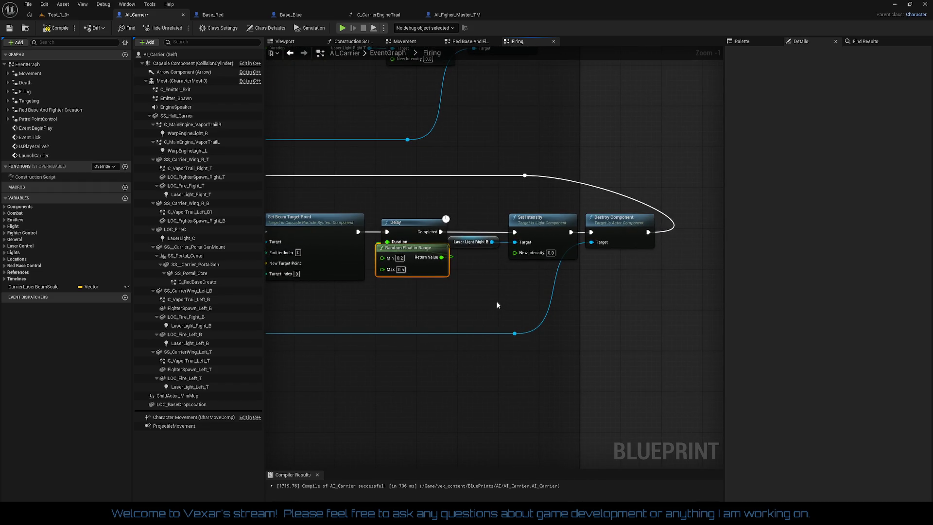
pyautogui.click(524, 176)
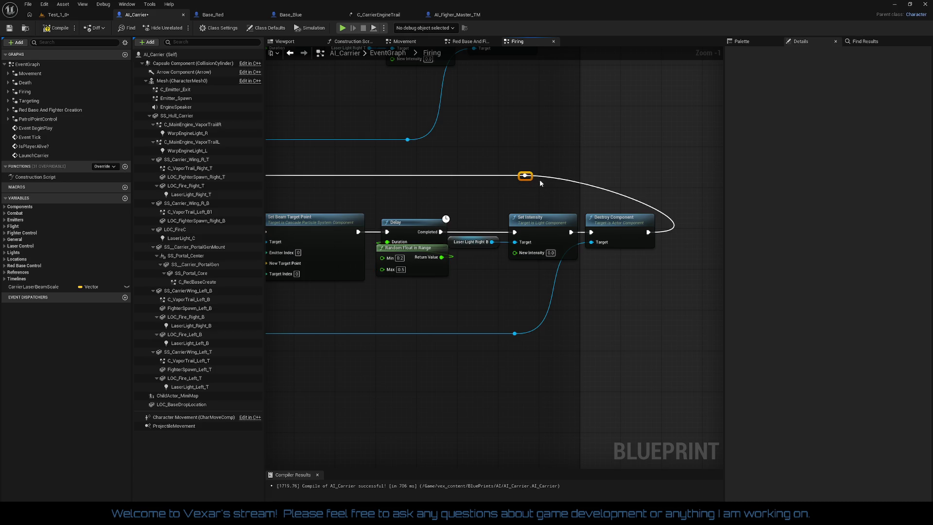
pyautogui.moveTo(527, 176); pyautogui.dragTo(653, 177)
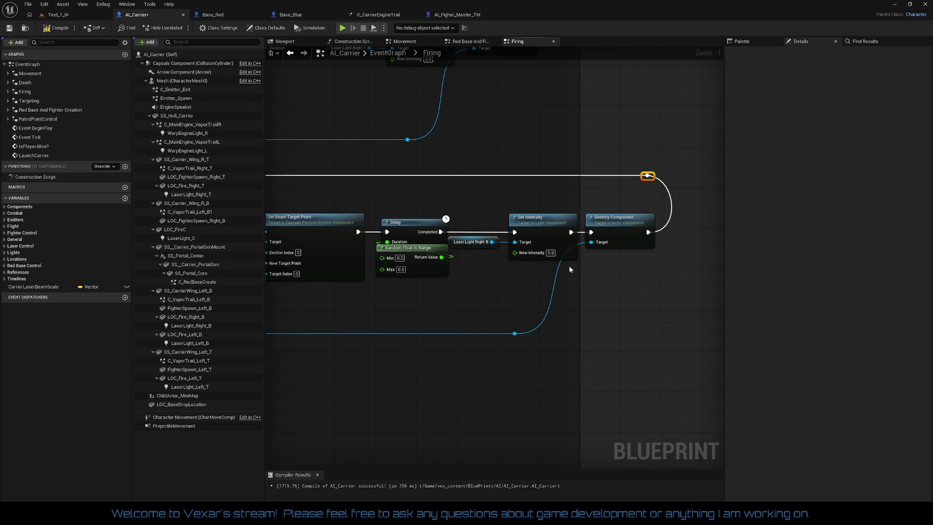
pyautogui.scroll(-2, 546, 281)
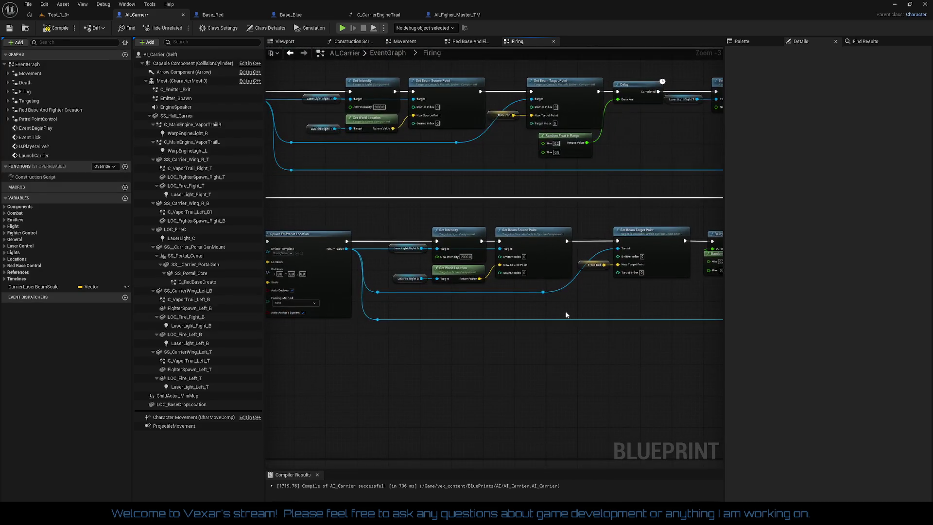
# - Copy the Carrier Laser Beam Scale getter and paste one under each other Spawn Emitter at Location
pyautogui.moveTo(544, 305); pyautogui.dragTo(760, 319)
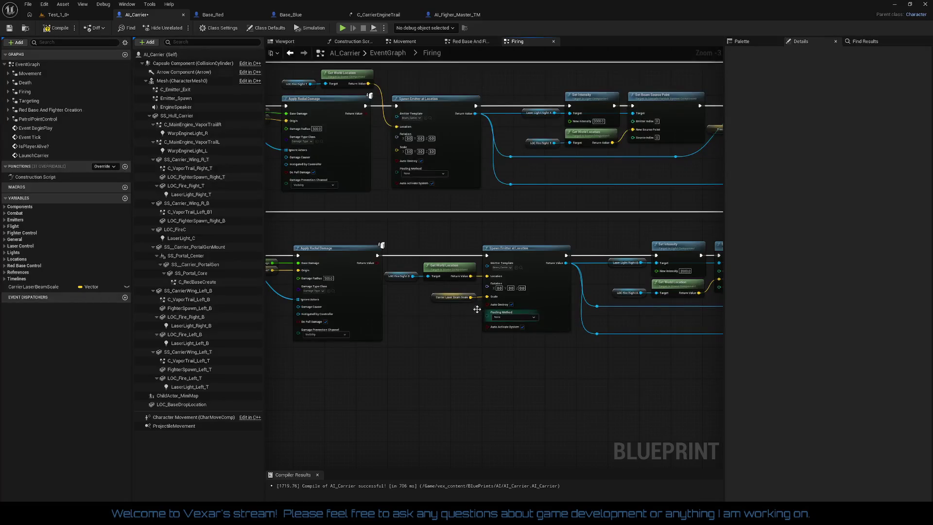
pyautogui.moveTo(409, 238); pyautogui.dragTo(545, 322)
pyautogui.moveTo(451, 354); pyautogui.dragTo(466, 382)
pyautogui.click(461, 325)
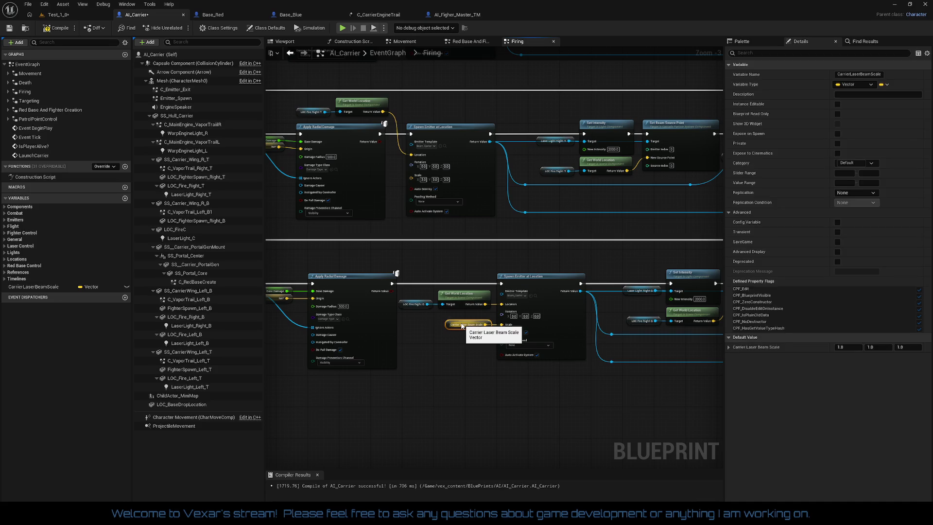
pyautogui.hotkey('ctrl', 'c')
pyautogui.moveTo(437, 226)
pyautogui.mouseDown()
pyautogui.moveTo(459, 288)
pyautogui.moveTo(457, 344)
pyautogui.mouseUp()
pyautogui.hotkey('ctrl', 'v')
pyautogui.hotkey('ctrl', 'v')
pyautogui.moveTo(452, 56); pyautogui.dragTo(456, 225)
pyautogui.hotkey('ctrl', 'v')
pyautogui.moveTo(474, 100); pyautogui.dragTo(477, 261)
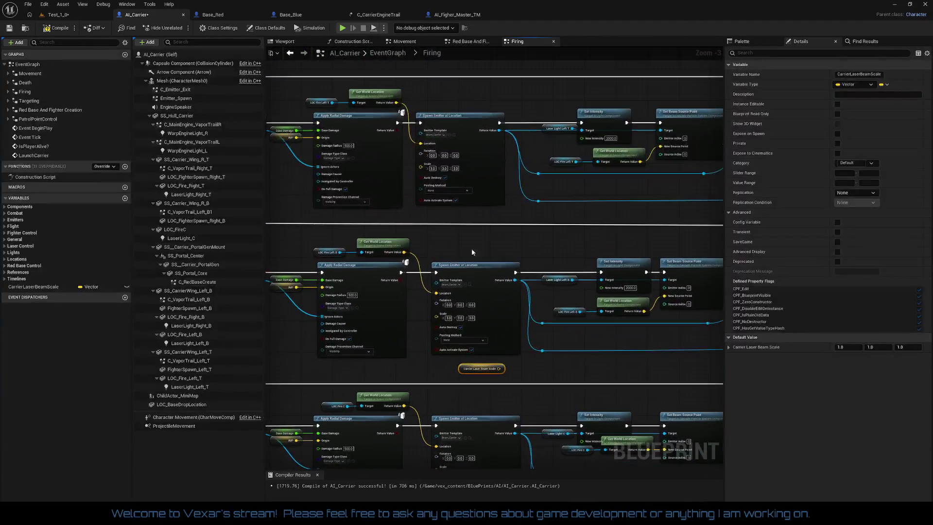
pyautogui.hotkey('ctrl', 'v')
pyautogui.moveTo(455, 212)
pyautogui.mouseDown()
pyautogui.moveTo(503, 334)
pyautogui.moveTo(441, 255)
pyautogui.moveTo(368, 245)
pyautogui.mouseUp()
# - Shift the top row's Spawn Emitter, Laser Light and Set Intensity chain to the right
pyautogui.moveTo(373, 140)
pyautogui.mouseDown()
pyautogui.moveTo(506, 181)
pyautogui.moveTo(486, 206)
pyautogui.moveTo(537, 239)
pyautogui.moveTo(657, 247)
pyautogui.moveTo(608, 251)
pyautogui.moveTo(848, 256)
pyautogui.mouseUp()
pyautogui.moveTo(424, 217); pyautogui.dragTo(523, 215)
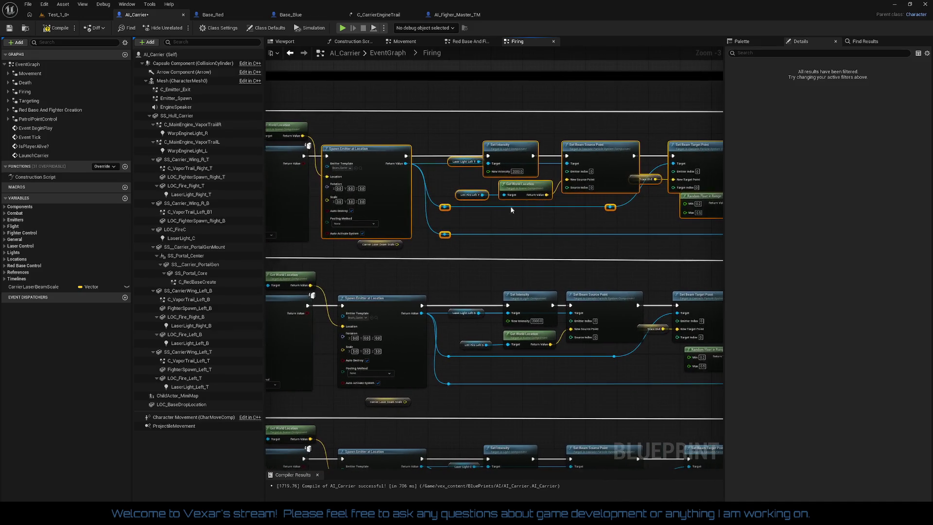
pyautogui.moveTo(382, 156); pyautogui.dragTo(616, 167)
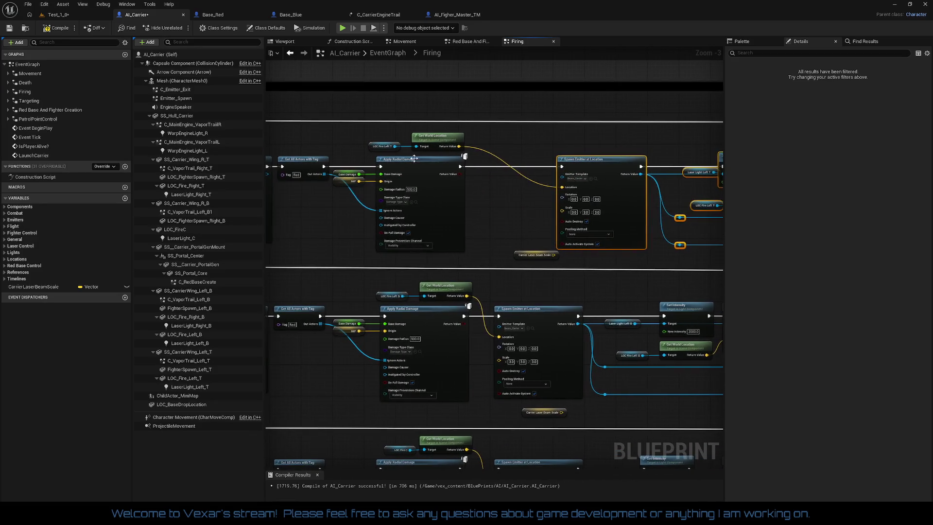
# - Align LOC Fire Left T and Get World Location and straighten their wires into Spawn Emitter
pyautogui.moveTo(373, 141)
pyautogui.mouseDown()
pyautogui.moveTo(435, 144)
pyautogui.moveTo(529, 185)
pyautogui.mouseUp()
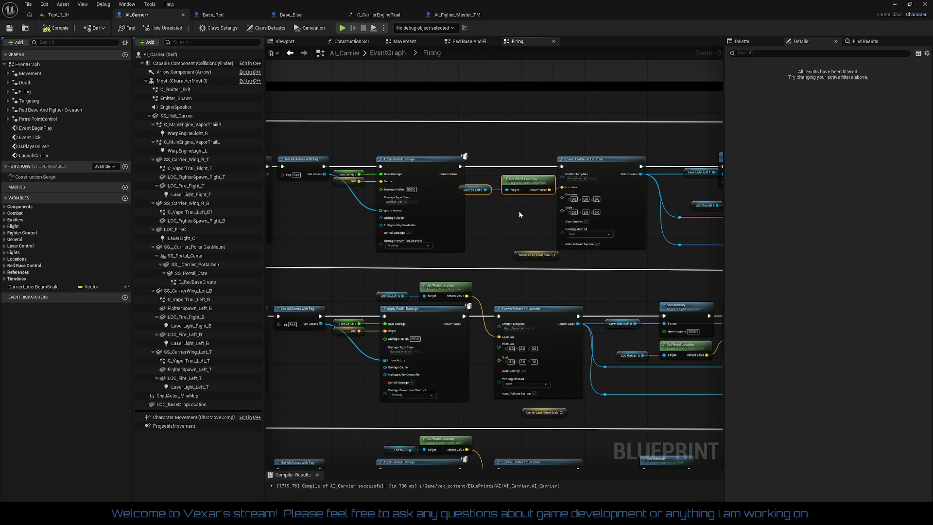
pyautogui.moveTo(517, 210); pyautogui.dragTo(457, 207)
pyautogui.moveTo(416, 145)
pyautogui.mouseDown()
pyautogui.moveTo(797, 263)
pyautogui.moveTo(626, 262)
pyautogui.mouseUp()
pyautogui.moveTo(340, 194); pyautogui.dragTo(515, 185)
pyautogui.click(418, 214)
pyautogui.scroll(3, 422, 210)
pyautogui.moveTo(341, 187)
pyautogui.mouseDown()
pyautogui.moveTo(462, 180)
pyautogui.moveTo(460, 172)
pyautogui.moveTo(603, 204)
pyautogui.moveTo(544, 151)
pyautogui.mouseUp()
pyautogui.press('q')
pyautogui.click(445, 206)
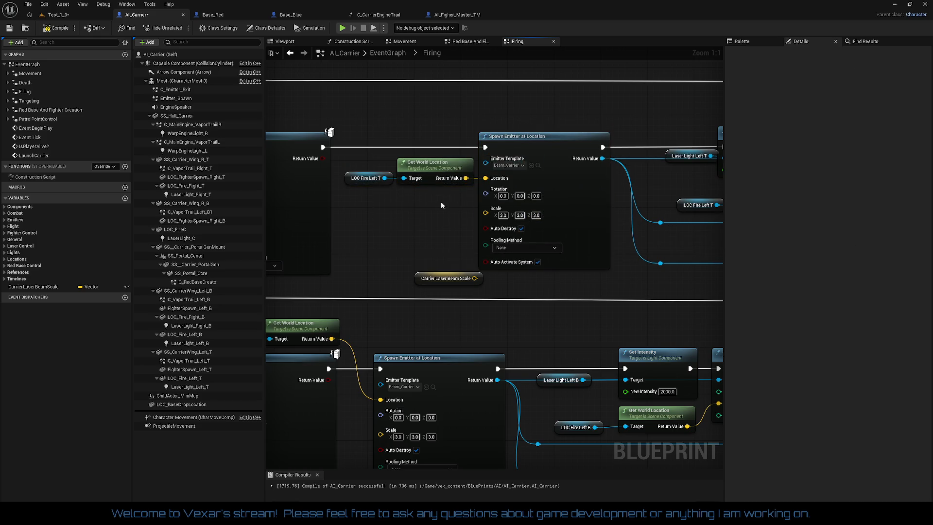
# - Feed Carrier Laser Beam Scale into the Left T emitter's Scale and straighten the Laser Light Left T node connections
pyautogui.moveTo(474, 278); pyautogui.dragTo(486, 213)
pyautogui.moveTo(434, 277); pyautogui.dragTo(420, 208)
pyautogui.moveTo(388, 145)
pyautogui.mouseDown()
pyautogui.moveTo(535, 277)
pyautogui.moveTo(348, 287)
pyautogui.moveTo(411, 295)
pyautogui.moveTo(279, 287)
pyautogui.moveTo(385, 281)
pyautogui.mouseUp()
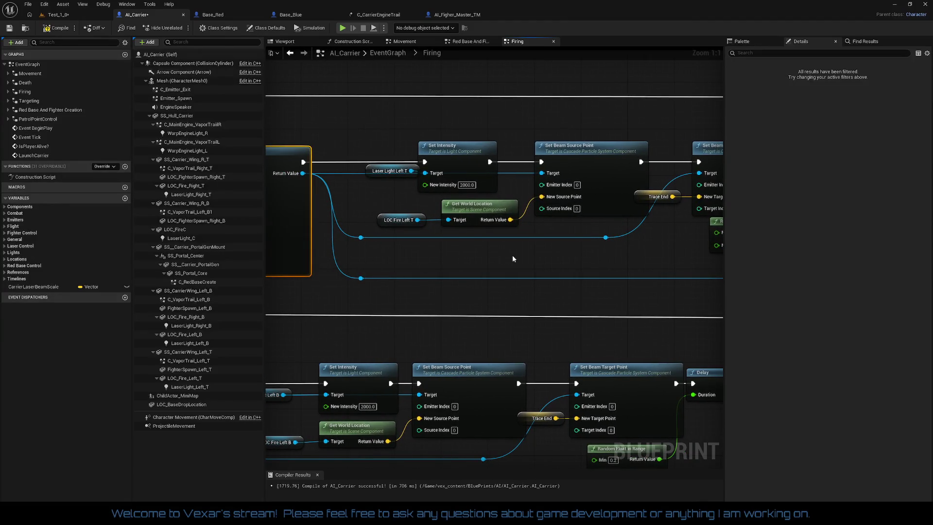
pyautogui.moveTo(365, 170); pyautogui.dragTo(571, 195)
pyautogui.press('q')
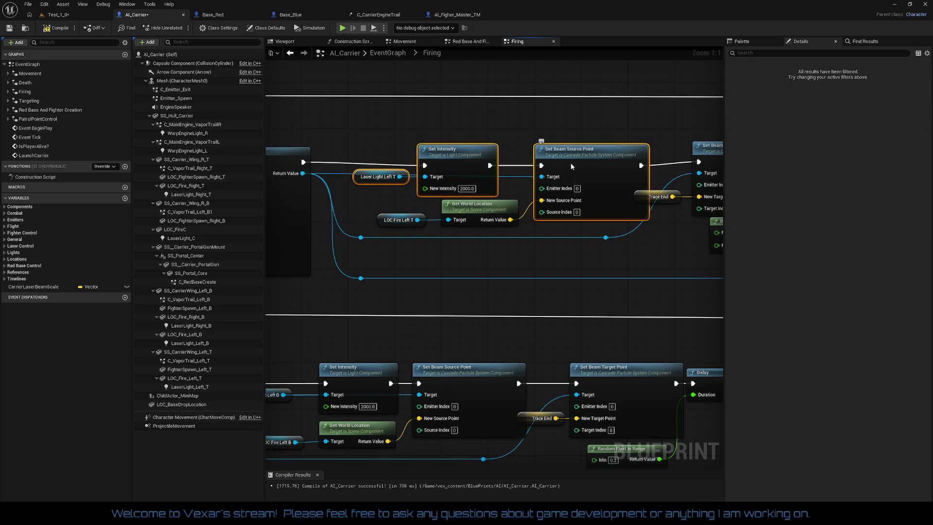
pyautogui.press('q')
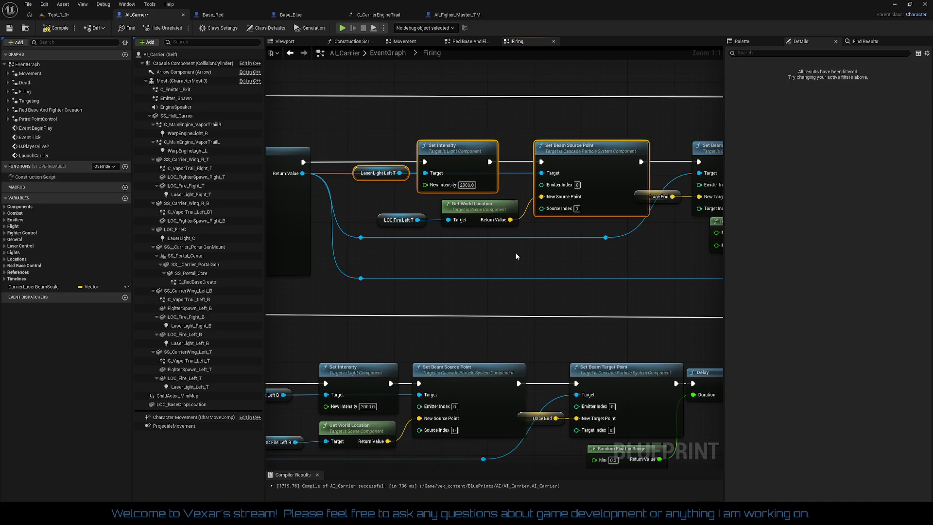
# - Delete the two redundant reroute points and link Laser Light Left T to Destroy Component's target
pyautogui.moveTo(613, 249)
pyautogui.mouseDown()
pyautogui.moveTo(353, 233)
pyautogui.moveTo(348, 243)
pyautogui.mouseUp()
pyautogui.press('Delete')
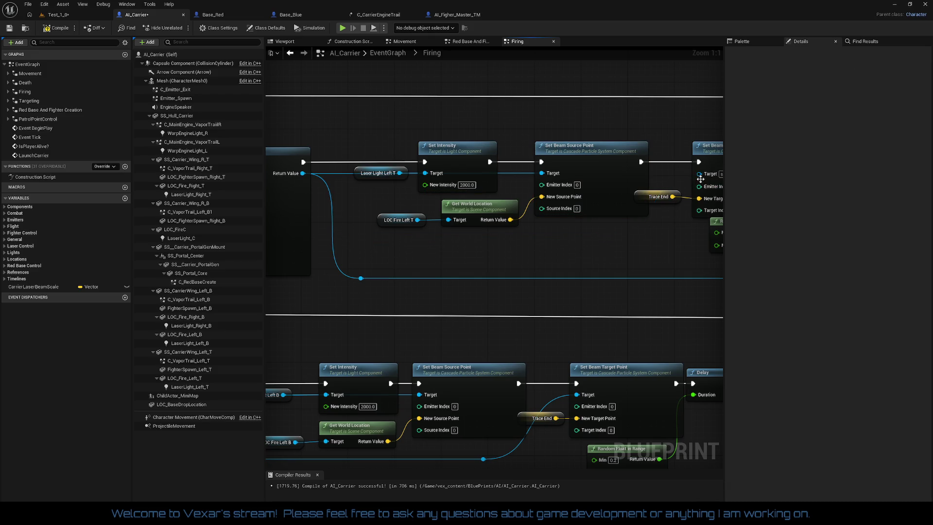
pyautogui.moveTo(720, 251); pyautogui.dragTo(325, 244)
pyautogui.moveTo(607, 289)
pyautogui.mouseDown()
pyautogui.moveTo(385, 253)
pyautogui.moveTo(499, 314)
pyautogui.mouseUp()
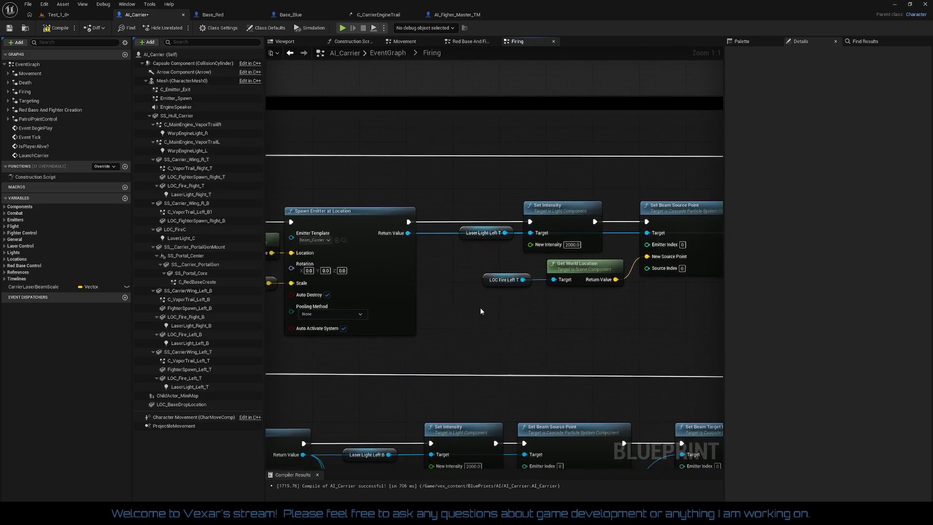
pyautogui.moveTo(409, 238); pyautogui.dragTo(118, 241)
pyautogui.moveTo(411, 232)
pyautogui.mouseDown()
pyautogui.moveTo(534, 236)
pyautogui.moveTo(680, 214)
pyautogui.moveTo(496, 277)
pyautogui.mouseUp()
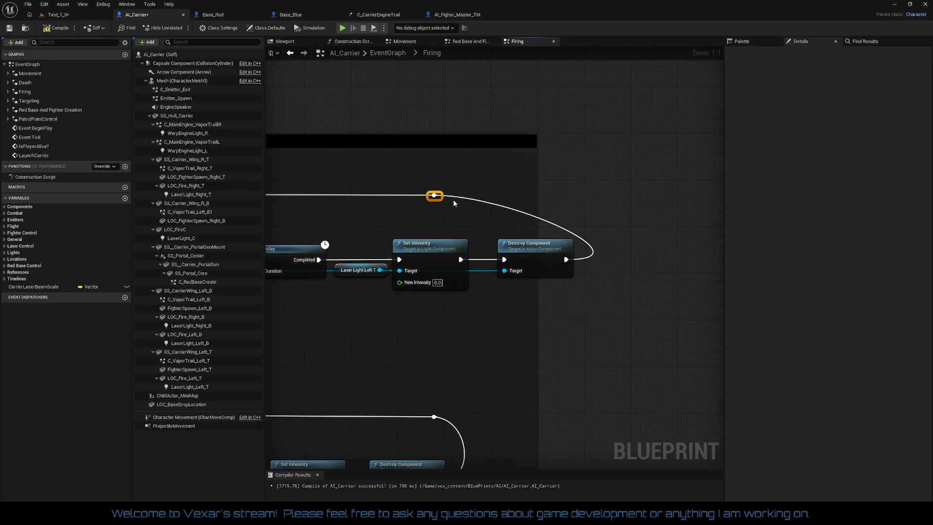
pyautogui.moveTo(490, 194); pyautogui.dragTo(570, 192)
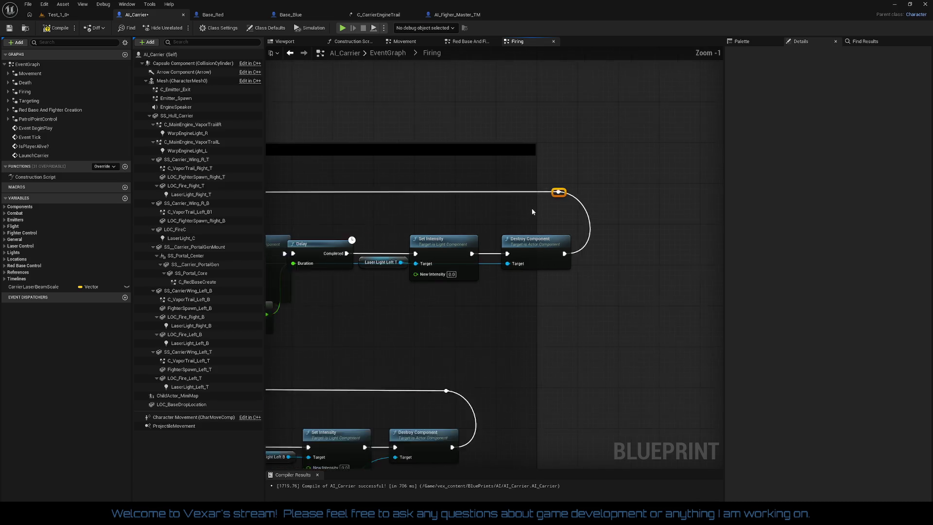
pyautogui.scroll(-3, 530, 208)
pyautogui.moveTo(334, 277)
pyautogui.mouseDown()
pyautogui.moveTo(304, 284)
pyautogui.moveTo(273, 201)
pyautogui.mouseUp()
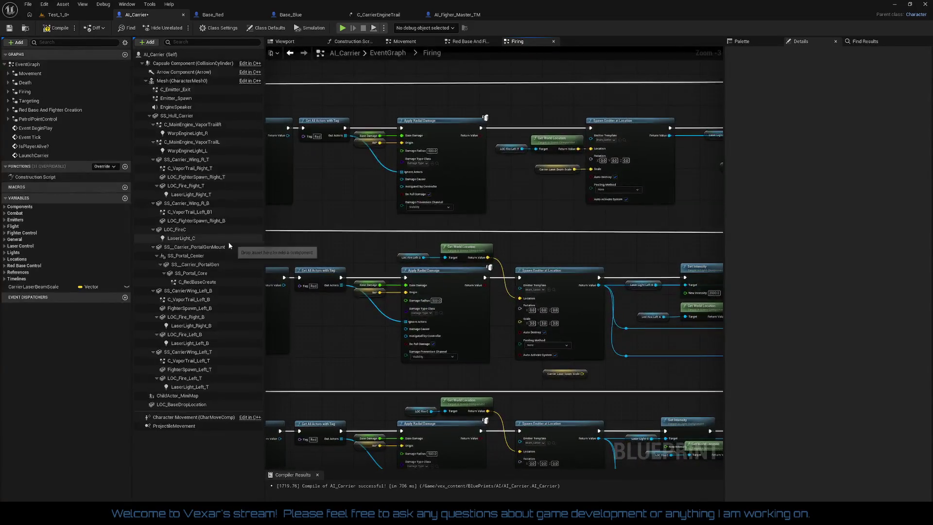
# - Move LOC Fire Left B and Get World Location, and shift Delay, Set Intensity and Destroy Component into line
pyautogui.moveTo(355, 219)
pyautogui.mouseDown()
pyautogui.moveTo(595, 175)
pyautogui.moveTo(377, 175)
pyautogui.moveTo(345, 188)
pyautogui.moveTo(268, 187)
pyautogui.mouseUp()
pyautogui.moveTo(456, 203)
pyautogui.mouseDown()
pyautogui.moveTo(400, 198)
pyautogui.moveTo(620, 304)
pyautogui.moveTo(701, 314)
pyautogui.moveTo(657, 312)
pyautogui.mouseUp()
pyautogui.moveTo(628, 248)
pyautogui.mouseDown()
pyautogui.moveTo(408, 211)
pyautogui.moveTo(496, 202)
pyautogui.mouseUp()
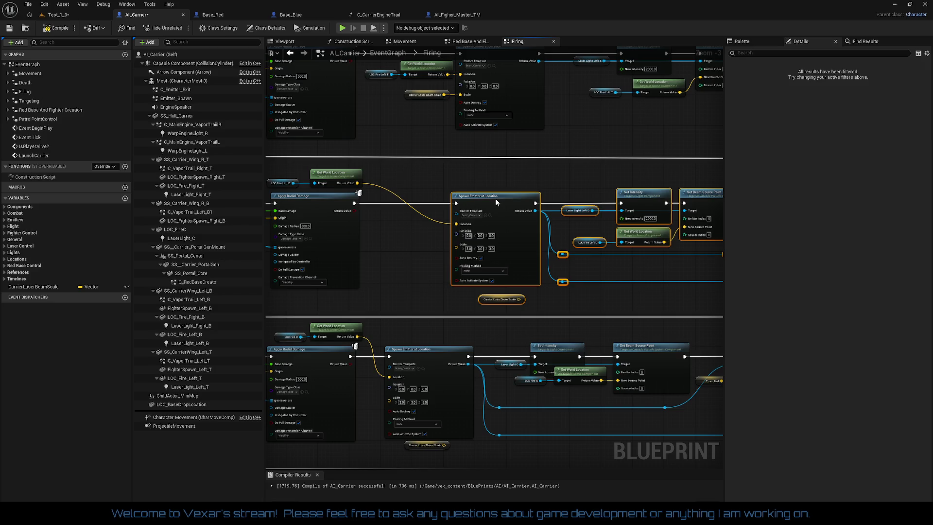
pyautogui.moveTo(380, 241); pyautogui.dragTo(437, 252)
pyautogui.scroll(2, 421, 252)
pyautogui.moveTo(382, 168)
pyautogui.mouseDown()
pyautogui.moveTo(488, 214)
pyautogui.moveTo(492, 229)
pyautogui.moveTo(503, 225)
pyautogui.moveTo(311, 219)
pyautogui.mouseUp()
pyautogui.moveTo(272, 163)
pyautogui.mouseDown()
pyautogui.moveTo(481, 306)
pyautogui.moveTo(729, 309)
pyautogui.moveTo(595, 326)
pyautogui.moveTo(602, 325)
pyautogui.mouseUp()
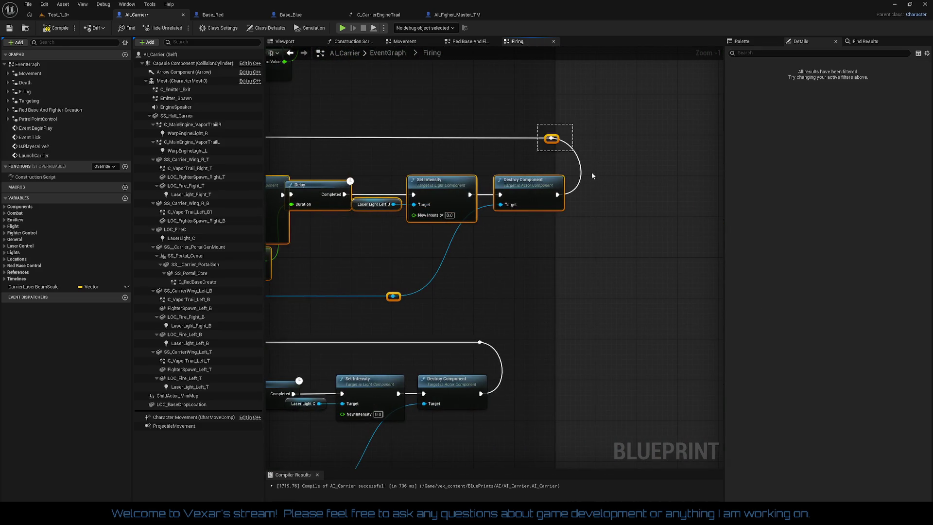
pyautogui.moveTo(544, 188); pyautogui.dragTo(568, 185)
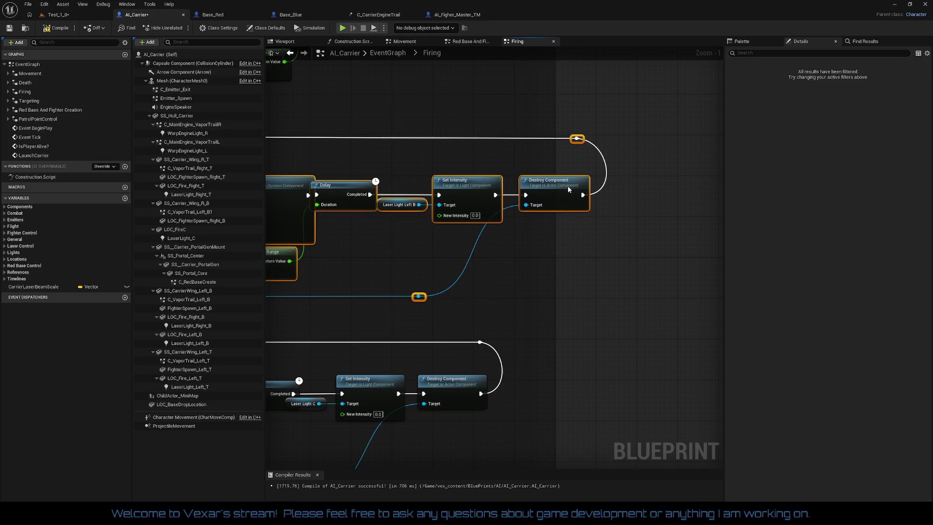
# - Wire a Carrier Laser Beam Scale getter into the Left B Spawn Emitter's Scale and align its location nodes
pyautogui.scroll(-3, 625, 248)
pyautogui.moveTo(625, 248); pyautogui.dragTo(600, 267)
pyautogui.scroll(1, 599, 266)
pyautogui.moveTo(639, 150)
pyautogui.mouseDown()
pyautogui.moveTo(653, 250)
pyautogui.moveTo(630, 266)
pyautogui.mouseUp()
pyautogui.click(628, 267)
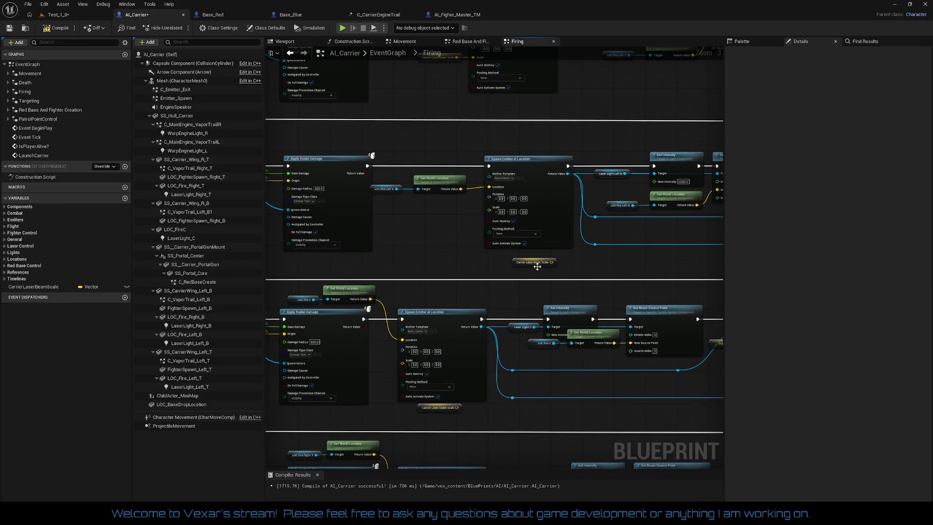
pyautogui.moveTo(537, 264); pyautogui.dragTo(434, 225)
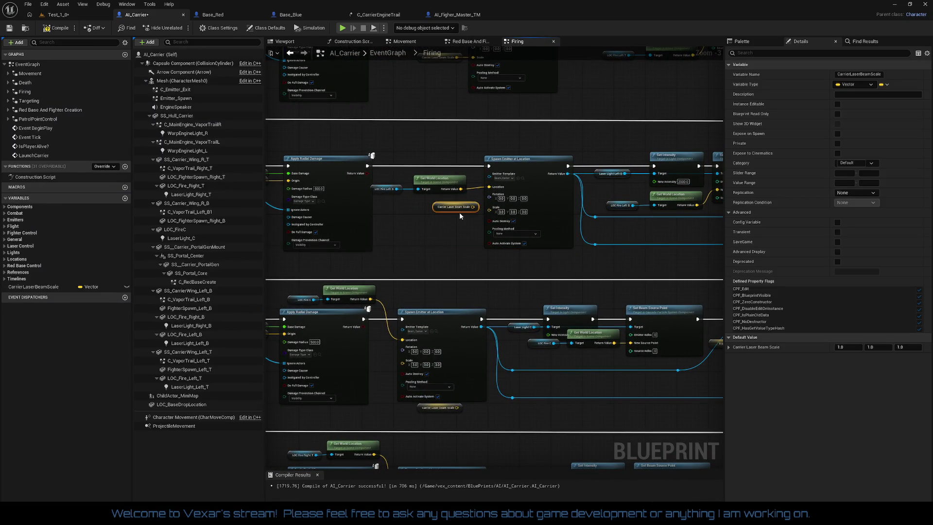
pyautogui.scroll(3, 488, 219)
pyautogui.moveTo(466, 200); pyautogui.dragTo(488, 205)
pyautogui.moveTo(353, 161)
pyautogui.mouseDown()
pyautogui.moveTo(384, 172)
pyautogui.moveTo(427, 164)
pyautogui.mouseUp()
pyautogui.moveTo(364, 118)
pyautogui.mouseDown()
pyautogui.moveTo(572, 284)
pyautogui.moveTo(418, 253)
pyautogui.mouseUp()
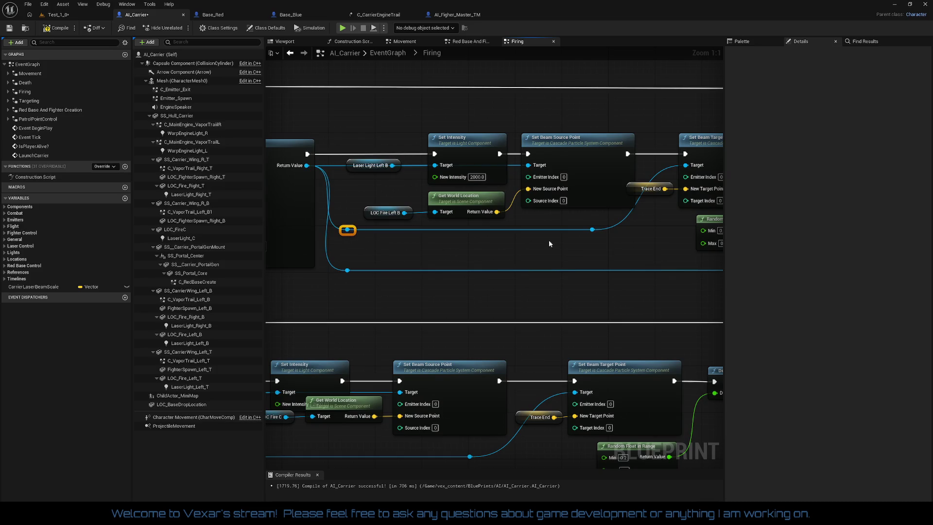
# - Delete the old reroute knots and wire the Left B emitter's Return Value to Set Beam Target Point and Destroy Component
pyautogui.moveTo(458, 237); pyautogui.dragTo(340, 225)
pyautogui.press('Delete')
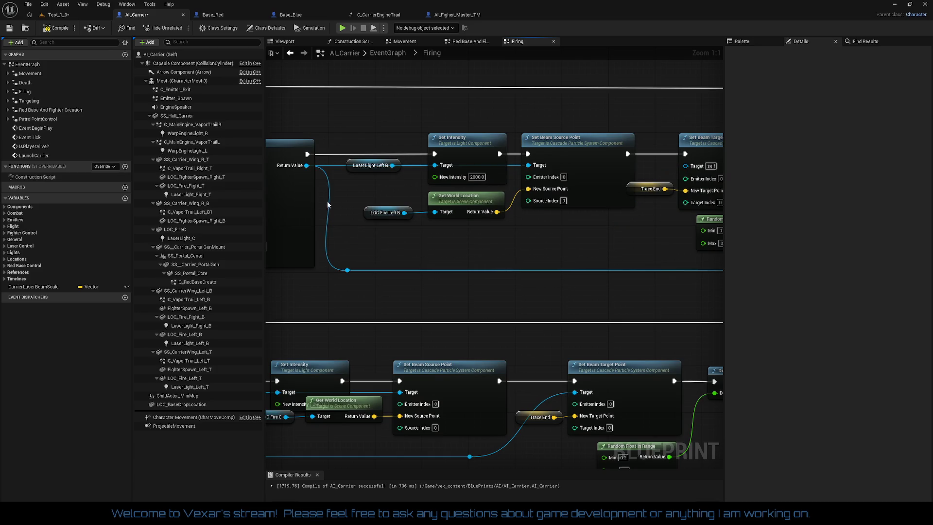
pyautogui.moveTo(307, 166); pyautogui.dragTo(575, 167)
pyautogui.moveTo(547, 204); pyautogui.dragTo(304, 191)
pyautogui.moveTo(574, 271)
pyautogui.mouseDown()
pyautogui.moveTo(511, 248)
pyautogui.moveTo(200, 45)
pyautogui.mouseUp()
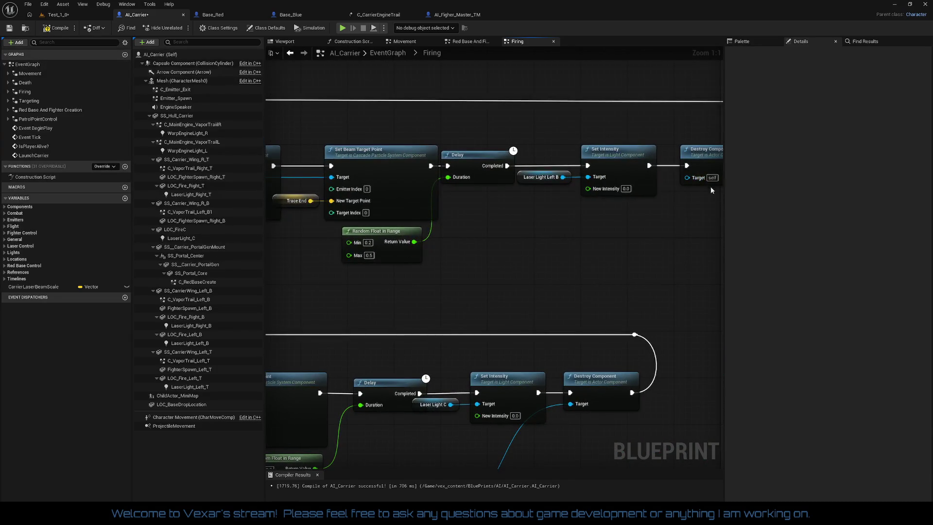
pyautogui.moveTo(695, 182)
pyautogui.mouseDown()
pyautogui.moveTo(246, 187)
pyautogui.moveTo(233, 199)
pyautogui.moveTo(402, 179)
pyautogui.mouseUp()
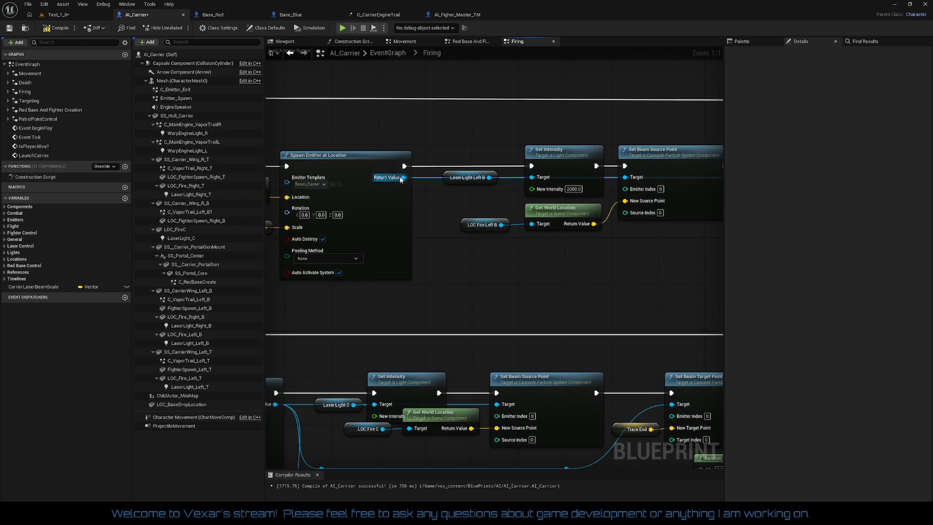
# - Line up the Left B Delay, Set Intensity and Destroy Component nodes with Random Float in Range beside the Delay
pyautogui.moveTo(501, 191); pyautogui.dragTo(560, 238)
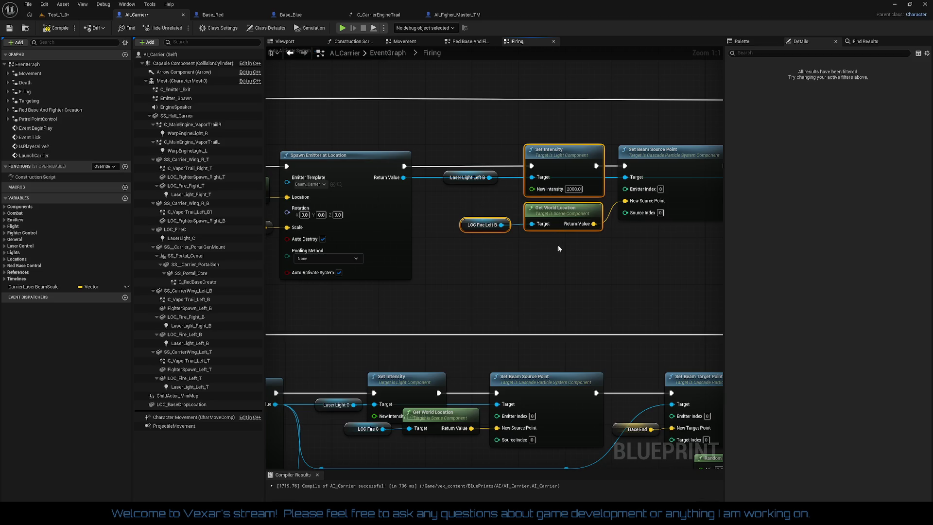
pyautogui.click(603, 265)
pyautogui.moveTo(602, 266)
pyautogui.mouseDown()
pyautogui.moveTo(408, 281)
pyautogui.moveTo(546, 285)
pyautogui.moveTo(646, 223)
pyautogui.moveTo(495, 261)
pyautogui.mouseUp()
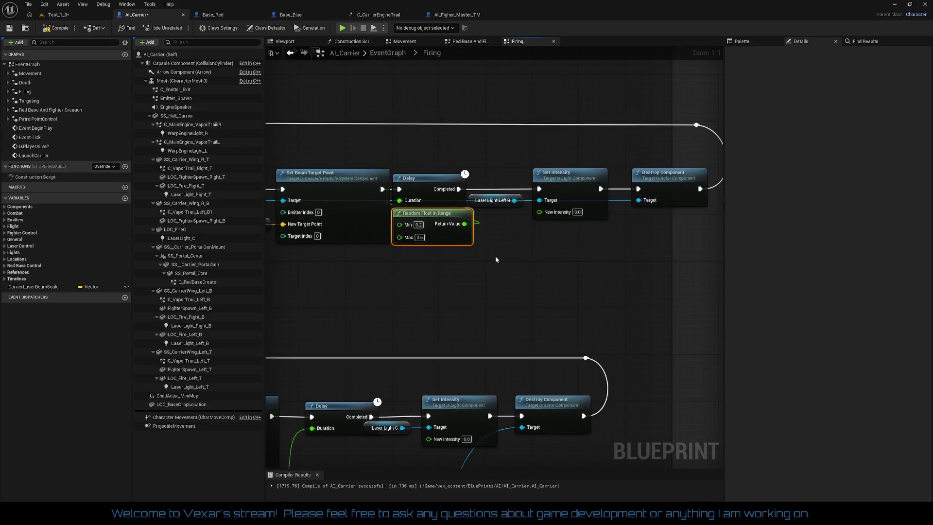
pyautogui.moveTo(466, 174)
pyautogui.mouseDown()
pyautogui.moveTo(658, 267)
pyautogui.moveTo(673, 251)
pyautogui.mouseUp()
pyautogui.moveTo(684, 182)
pyautogui.mouseDown()
pyautogui.moveTo(695, 179)
pyautogui.moveTo(545, 194)
pyautogui.mouseUp()
pyautogui.click(644, 232)
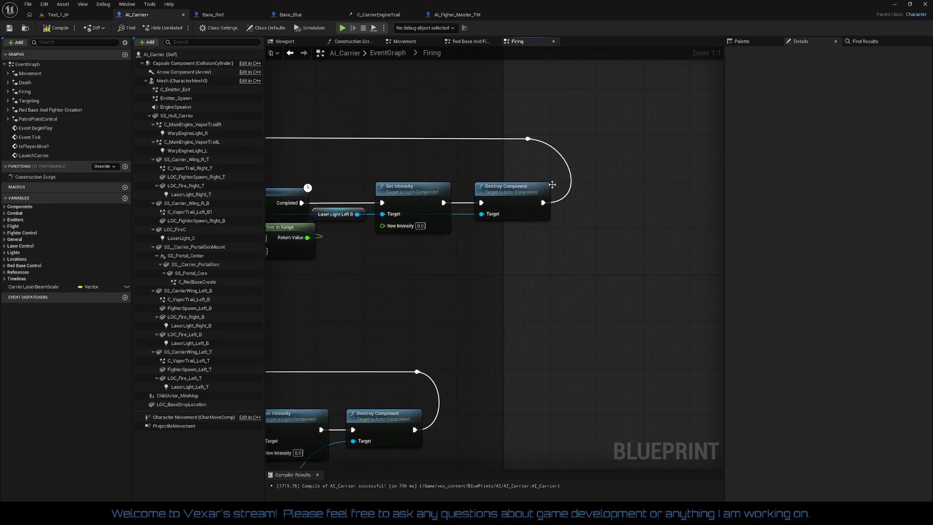
pyautogui.moveTo(529, 139); pyautogui.dragTo(546, 141)
pyautogui.press('Escape')
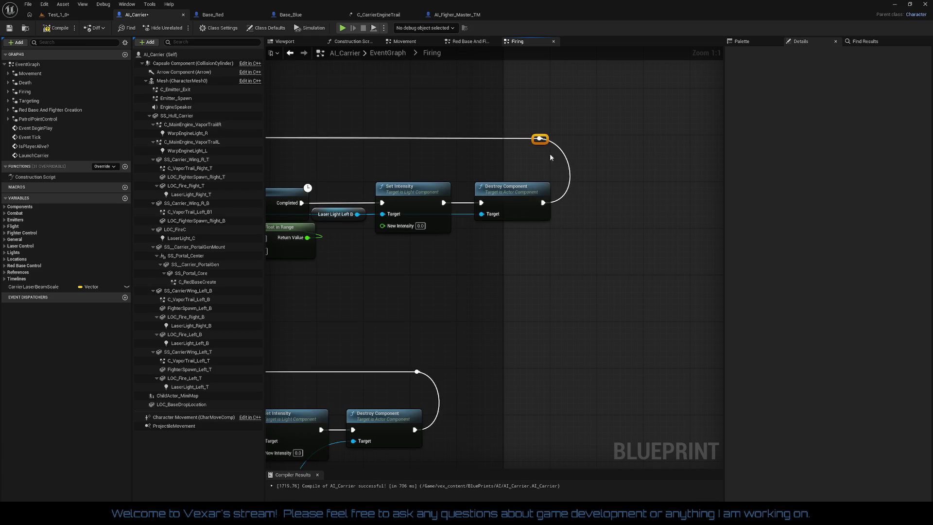
pyautogui.scroll(-2, 534, 247)
pyautogui.scroll(2, 523, 280)
pyautogui.moveTo(454, 324); pyautogui.dragTo(558, 281)
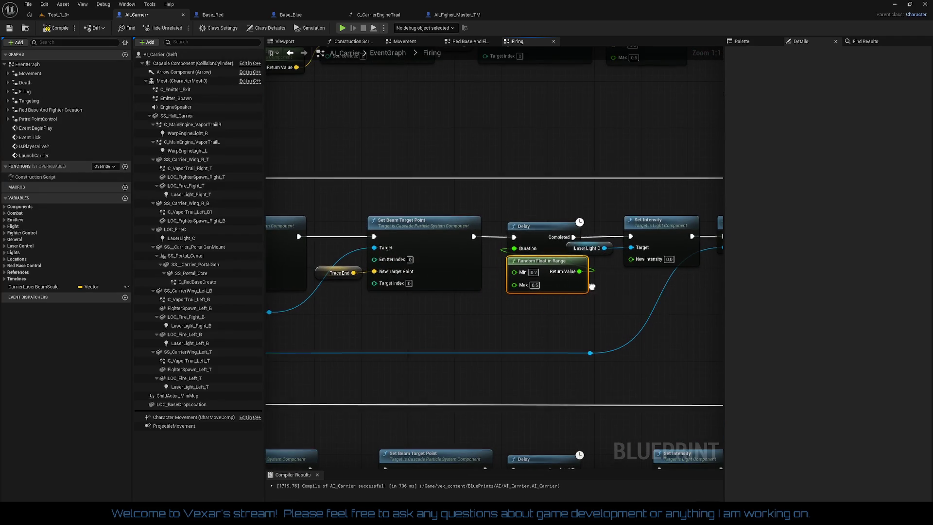
# - Align the Laser Light C chain's Delay, Set Intensity and Destroy Component nodes
pyautogui.moveTo(634, 271); pyautogui.dragTo(499, 271)
pyautogui.moveTo(405, 219); pyautogui.dragTo(625, 251)
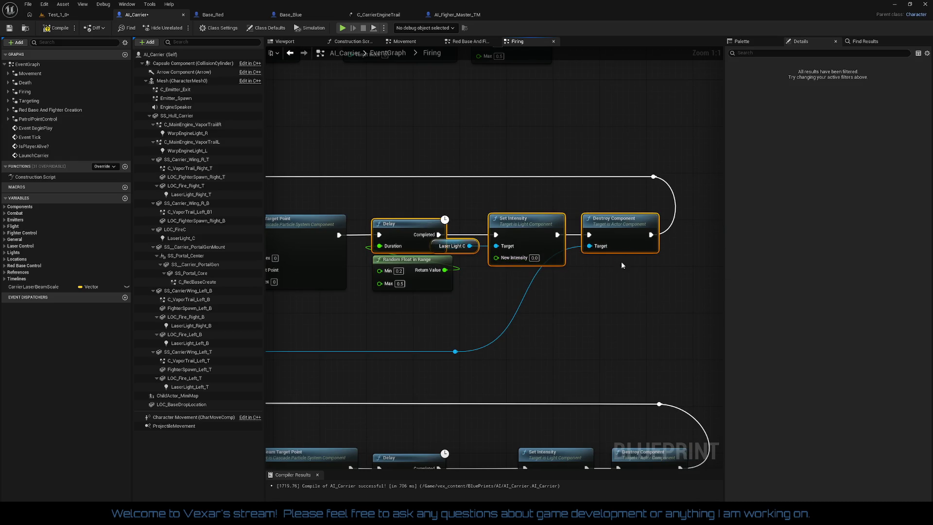
pyautogui.moveTo(633, 207)
pyautogui.mouseDown()
pyautogui.moveTo(437, 248)
pyautogui.moveTo(681, 305)
pyautogui.moveTo(375, 271)
pyautogui.mouseUp()
# - Delete the stray reroute wires and link the C emitter's Return Value to Destroy Component's Target
pyautogui.press('Delete')
pyautogui.moveTo(537, 256); pyautogui.dragTo(706, 298)
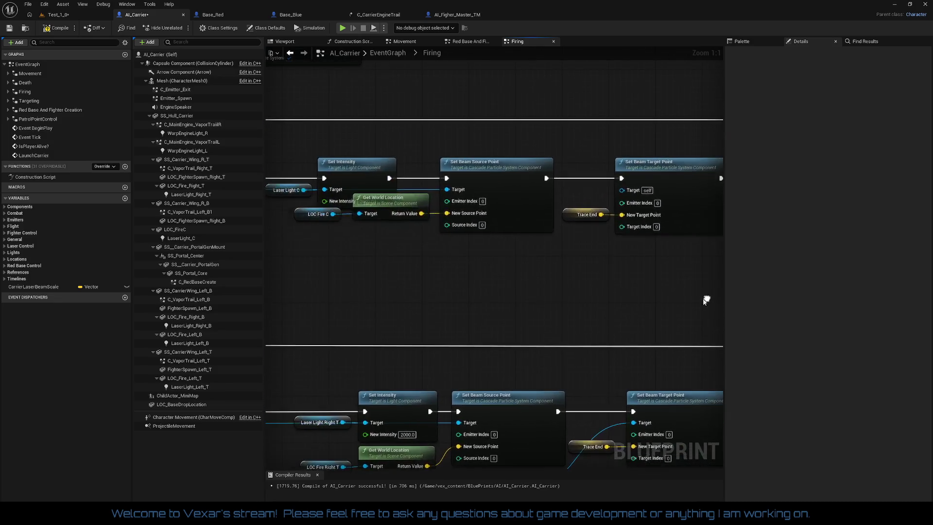
pyautogui.moveTo(464, 252); pyautogui.dragTo(581, 271)
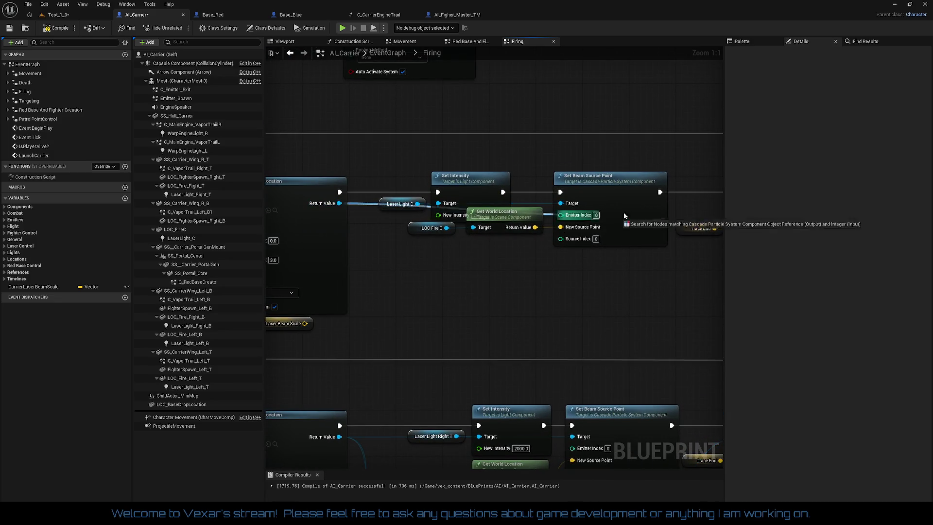
pyautogui.moveTo(608, 213); pyautogui.dragTo(473, 214)
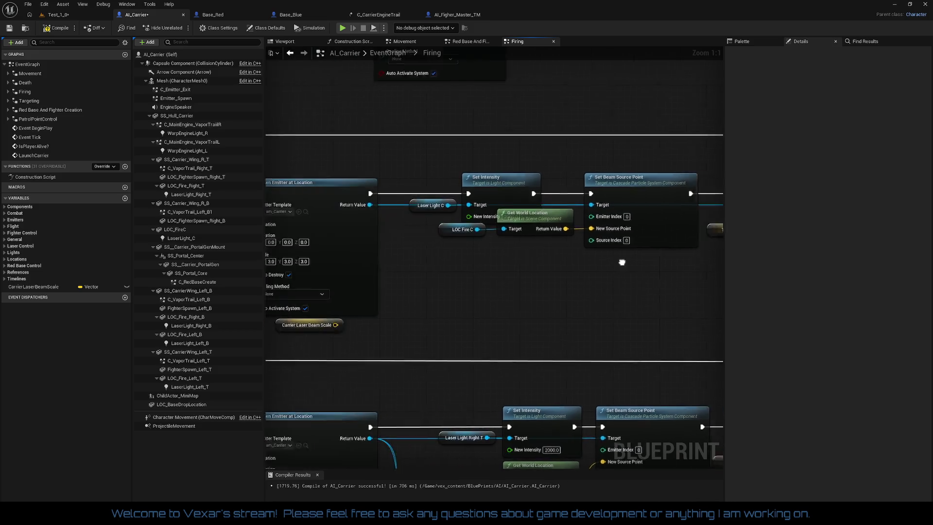
pyautogui.moveTo(272, 162); pyautogui.dragTo(646, 276)
pyautogui.moveTo(464, 291)
pyautogui.mouseDown()
pyautogui.moveTo(665, 295)
pyautogui.moveTo(243, 292)
pyautogui.mouseUp()
pyautogui.click(529, 278)
pyautogui.moveTo(618, 215); pyautogui.dragTo(618, 214)
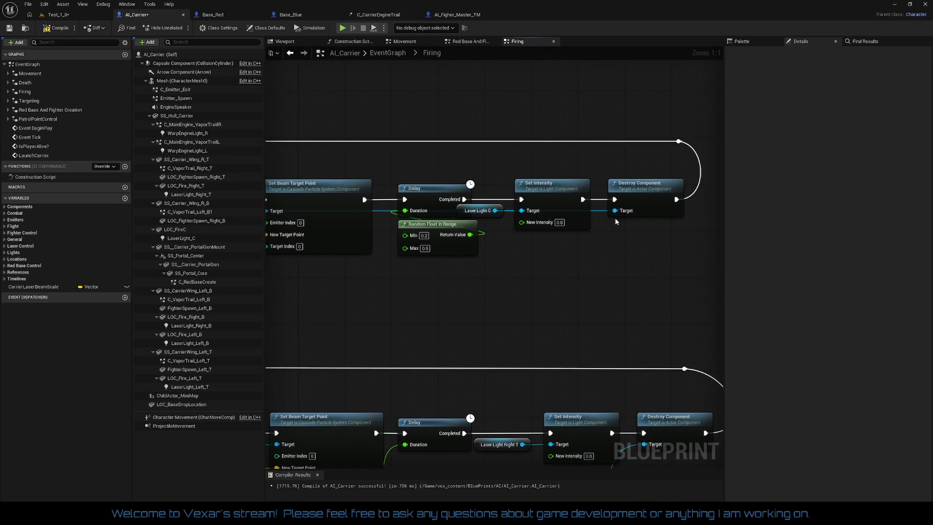
# - Shift the middle row's Delay, Set Intensity and Destroy nodes to the right
pyautogui.scroll(-3, 585, 238)
pyautogui.moveTo(580, 245)
pyautogui.mouseDown()
pyautogui.moveTo(467, 232)
pyautogui.moveTo(583, 246)
pyautogui.moveTo(496, 308)
pyautogui.moveTo(651, 377)
pyautogui.moveTo(569, 298)
pyautogui.moveTo(566, 306)
pyautogui.moveTo(587, 294)
pyautogui.mouseUp()
pyautogui.moveTo(427, 169)
pyautogui.mouseDown()
pyautogui.moveTo(599, 297)
pyautogui.moveTo(806, 301)
pyautogui.moveTo(632, 307)
pyautogui.mouseUp()
pyautogui.moveTo(500, 251); pyautogui.dragTo(591, 246)
pyautogui.moveTo(433, 292)
pyautogui.mouseDown()
pyautogui.moveTo(555, 290)
pyautogui.moveTo(624, 271)
pyautogui.moveTo(719, 262)
pyautogui.mouseUp()
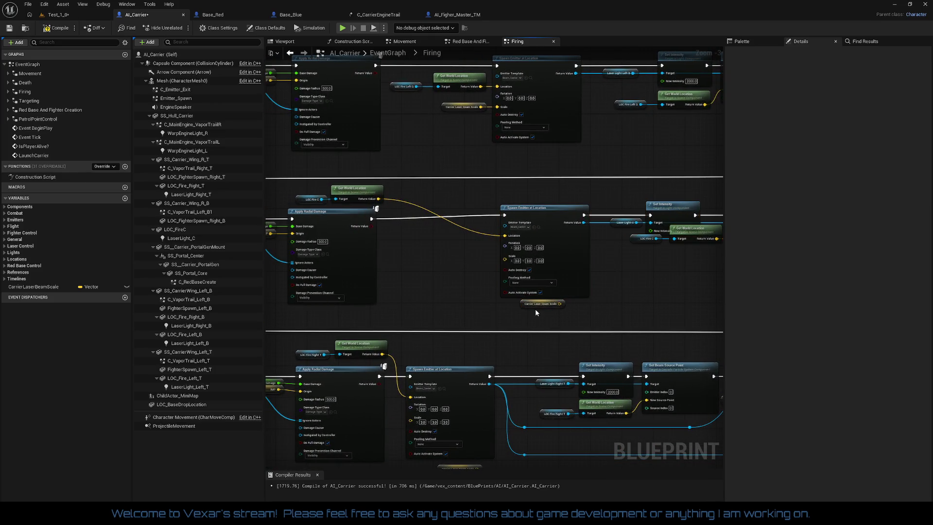
# - Place Carrier Laser Beam Scale beside the C emitter and wire it into the emitter's Scale pin
pyautogui.moveTo(535, 305)
pyautogui.mouseDown()
pyautogui.moveTo(459, 292)
pyautogui.moveTo(494, 296)
pyautogui.moveTo(507, 258)
pyautogui.moveTo(529, 247)
pyautogui.moveTo(650, 260)
pyautogui.mouseUp()
pyautogui.scroll(2, 460, 287)
pyautogui.scroll(1, 467, 279)
pyautogui.moveTo(335, 146)
pyautogui.mouseDown()
pyautogui.moveTo(432, 163)
pyautogui.moveTo(560, 218)
pyautogui.moveTo(597, 223)
pyautogui.mouseUp()
# - Nudge the C Spawn Emitter and its input nodes into line
pyautogui.moveTo(531, 175)
pyautogui.mouseDown()
pyautogui.moveTo(672, 328)
pyautogui.moveTo(468, 312)
pyautogui.moveTo(438, 291)
pyautogui.mouseUp()
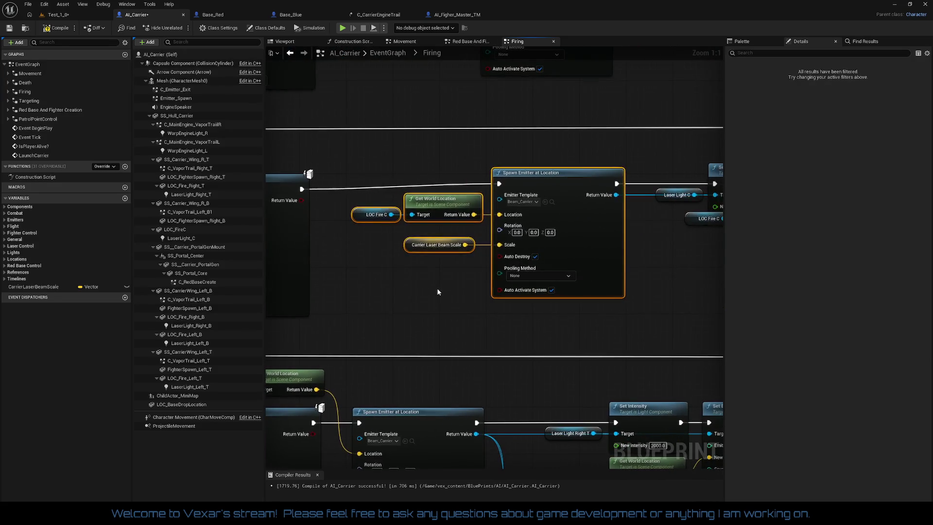
pyautogui.scroll(-2, 437, 291)
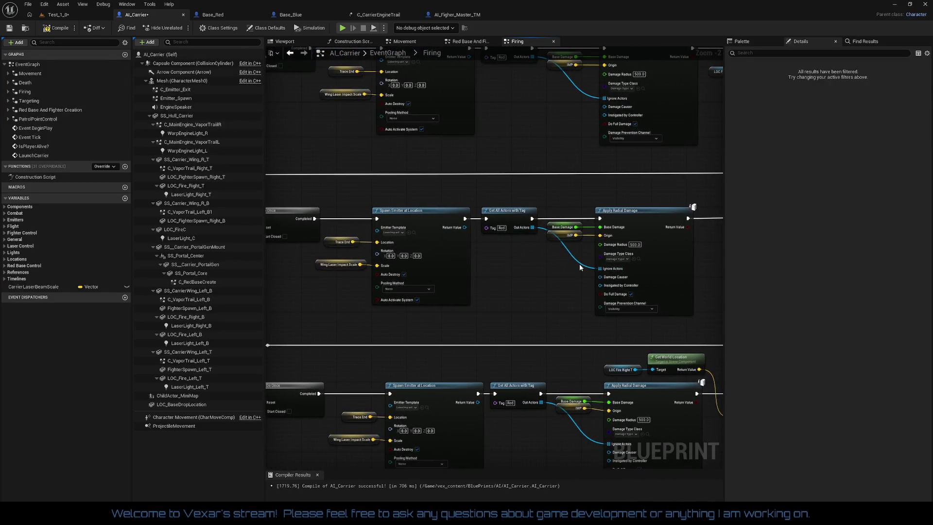
pyautogui.moveTo(580, 267); pyautogui.dragTo(547, 261)
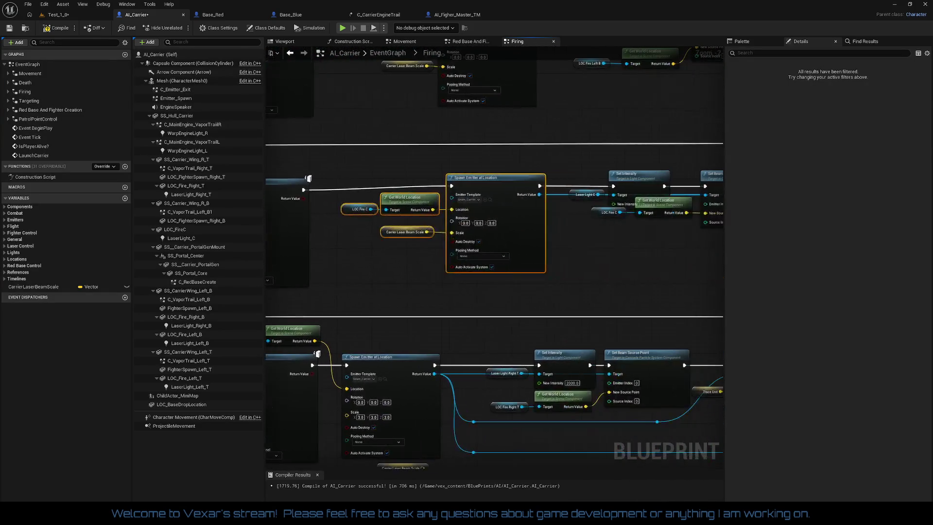
pyautogui.moveTo(358, 177)
pyautogui.mouseDown()
pyautogui.moveTo(445, 245)
pyautogui.moveTo(541, 272)
pyautogui.mouseUp()
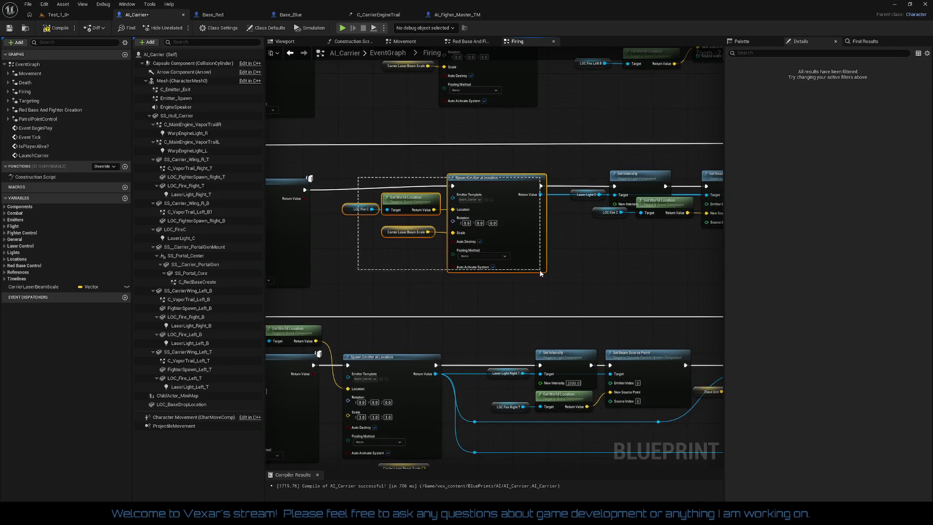
pyautogui.moveTo(499, 214); pyautogui.dragTo(495, 216)
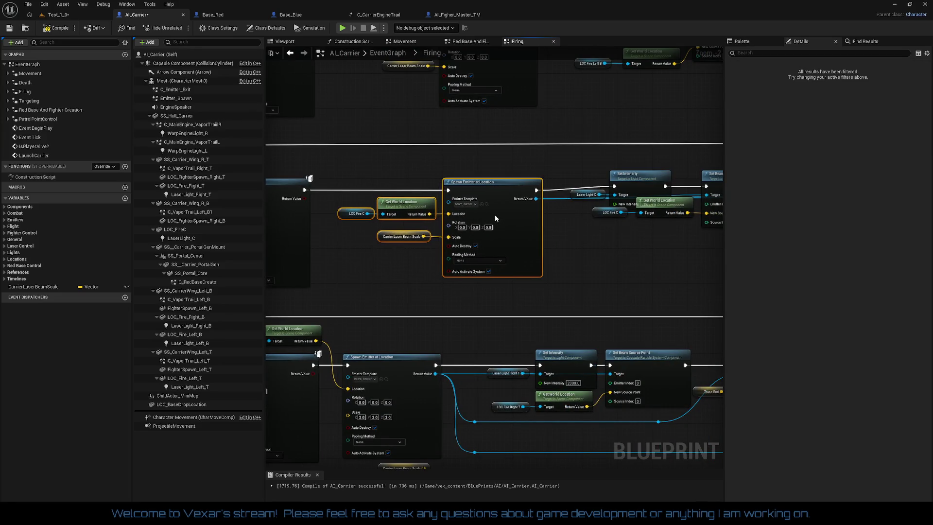
# - Straighten the Do Once, damage and emitter nodes, lowering the top-row laser nodes into line
pyautogui.moveTo(367, 158)
pyautogui.mouseDown()
pyautogui.moveTo(669, 238)
pyautogui.moveTo(674, 220)
pyautogui.moveTo(622, 230)
pyautogui.moveTo(696, 243)
pyautogui.mouseUp()
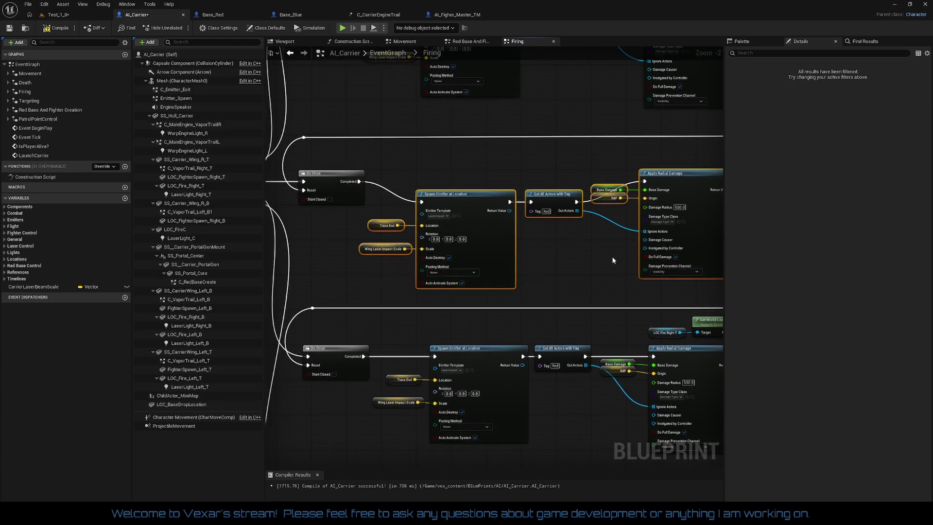
pyautogui.hotkey('ctrl', 'z')
pyautogui.moveTo(360, 165); pyautogui.dragTo(494, 284)
pyautogui.moveTo(604, 228); pyautogui.dragTo(438, 223)
pyautogui.moveTo(442, 158)
pyautogui.mouseDown()
pyautogui.moveTo(541, 270)
pyautogui.moveTo(311, 272)
pyautogui.mouseUp()
pyautogui.moveTo(389, 148)
pyautogui.mouseDown()
pyautogui.moveTo(515, 287)
pyautogui.moveTo(364, 258)
pyautogui.mouseUp()
pyautogui.moveTo(388, 146); pyautogui.dragTo(681, 270)
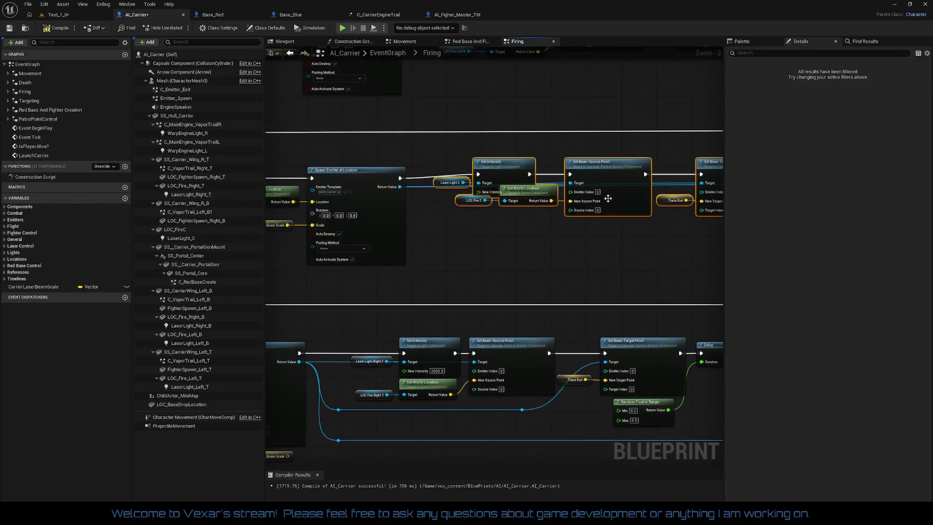
pyautogui.moveTo(611, 174); pyautogui.dragTo(610, 180)
pyautogui.click(559, 243)
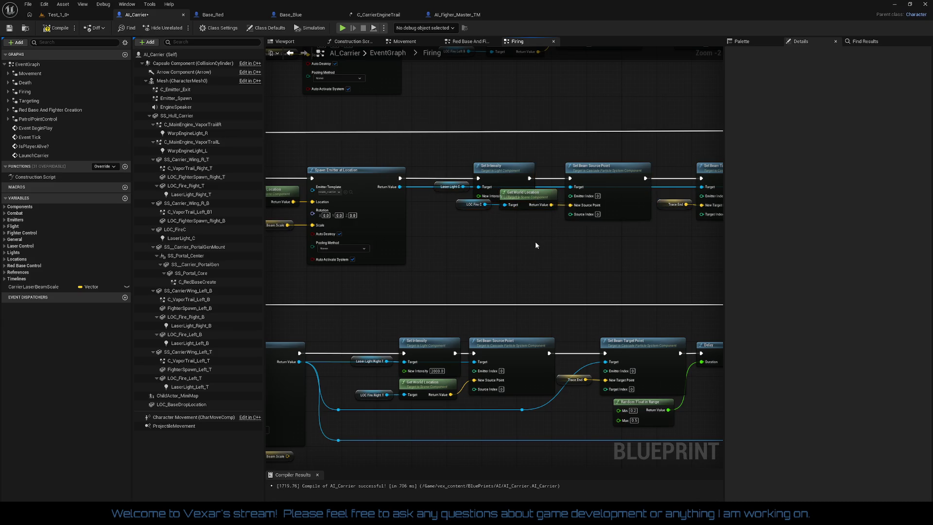
# - Straighten the top row's delay-to-destroy nodes with Q
pyautogui.moveTo(554, 247); pyautogui.dragTo(426, 242)
pyautogui.moveTo(468, 151); pyautogui.dragTo(702, 247)
pyautogui.press('q')
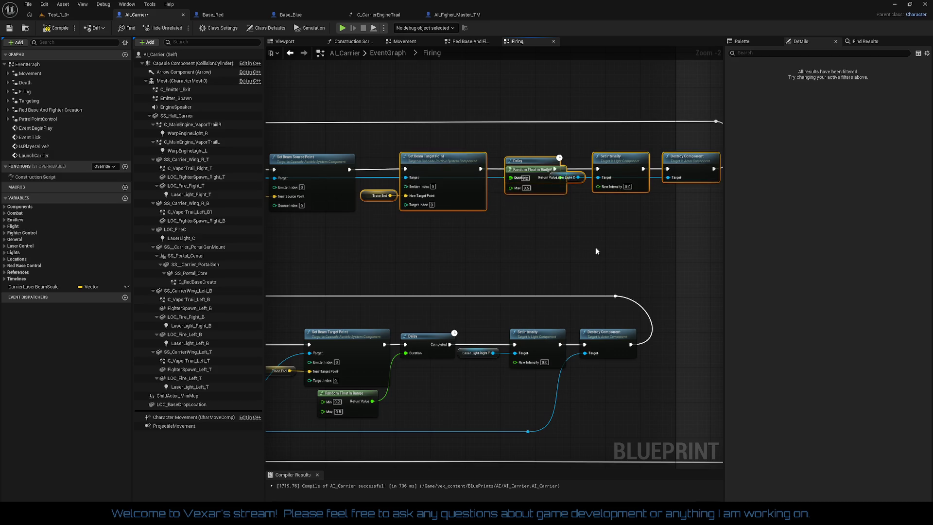
pyautogui.click(544, 193)
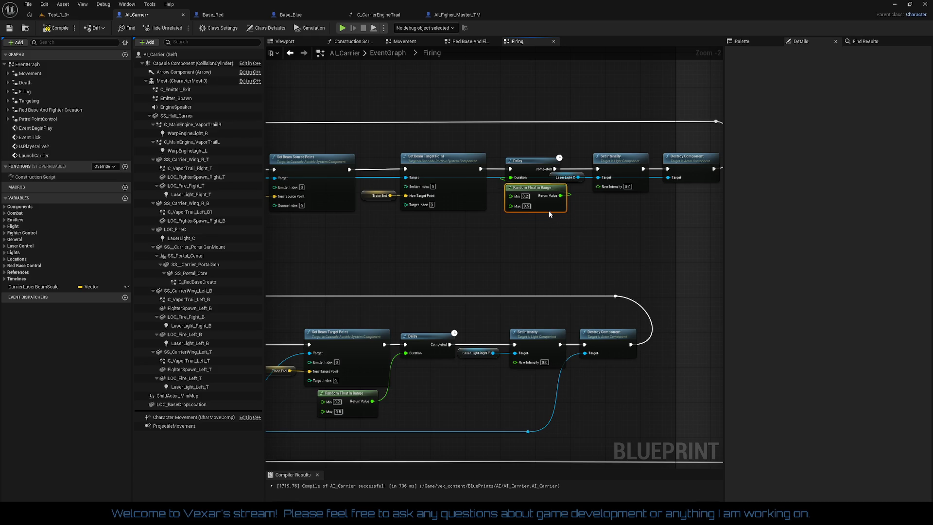
# - Select the leftover reroute nodes and rewire the Right T row's Destroy Component Target toward its emitter
pyautogui.scroll(-1, 483, 256)
pyautogui.moveTo(531, 270)
pyautogui.mouseDown()
pyautogui.moveTo(616, 263)
pyautogui.moveTo(555, 270)
pyautogui.moveTo(559, 168)
pyautogui.moveTo(539, 132)
pyautogui.mouseUp()
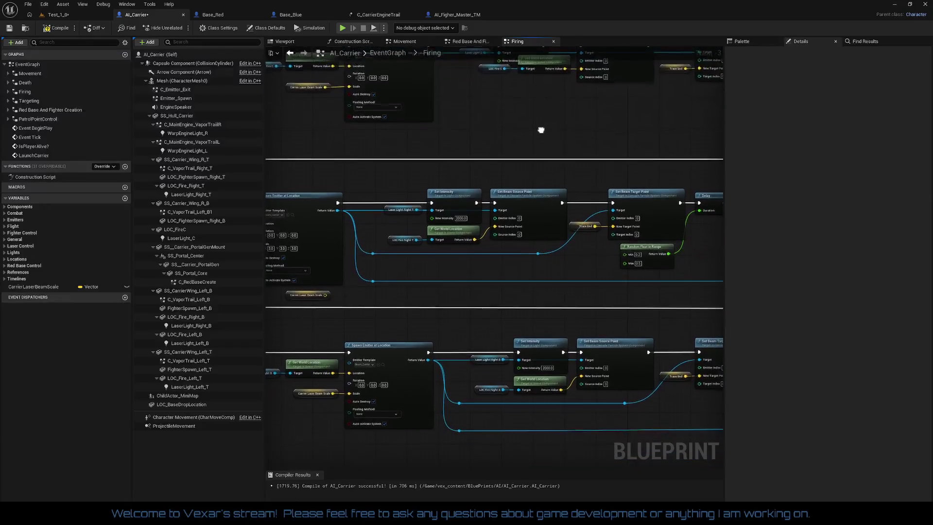
pyautogui.moveTo(380, 248); pyautogui.dragTo(381, 248)
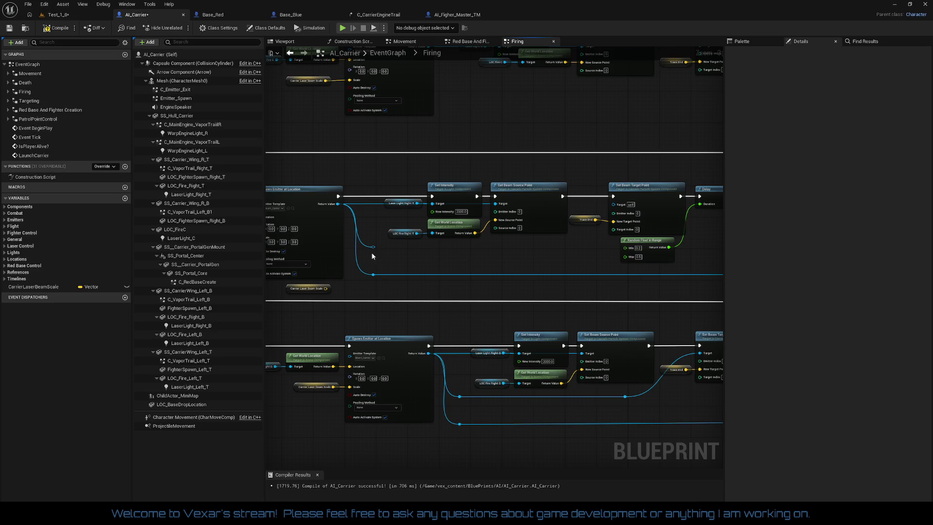
pyautogui.moveTo(385, 284); pyautogui.dragTo(385, 284)
pyautogui.moveTo(517, 284); pyautogui.dragTo(298, 281)
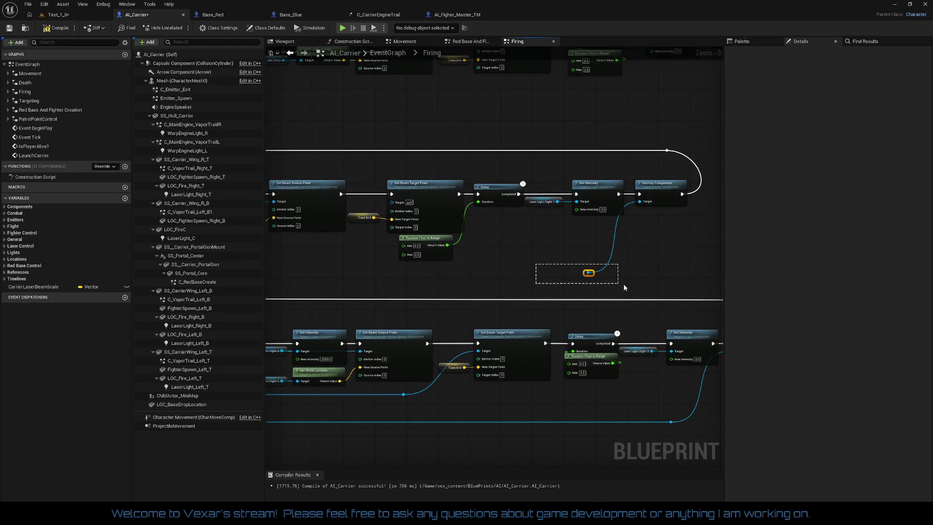
pyautogui.moveTo(643, 203)
pyautogui.mouseDown()
pyautogui.moveTo(395, 211)
pyautogui.moveTo(411, 202)
pyautogui.moveTo(691, 203)
pyautogui.mouseUp()
# - Shift the Right T row's light, beam and delay-to-destroy nodes right into line
pyautogui.moveTo(464, 174); pyautogui.dragTo(624, 237)
pyautogui.moveTo(460, 135)
pyautogui.mouseDown()
pyautogui.moveTo(559, 217)
pyautogui.moveTo(611, 276)
pyautogui.mouseUp()
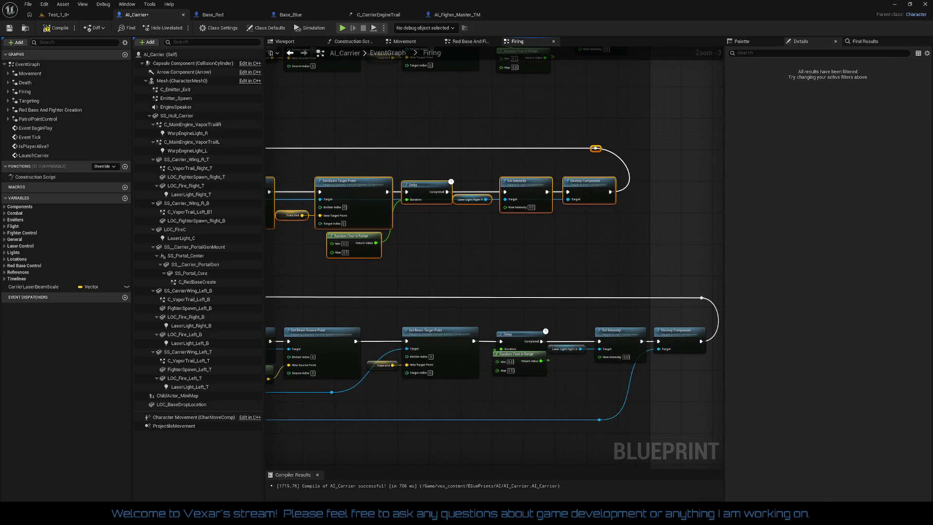
pyautogui.moveTo(625, 233); pyautogui.dragTo(586, 307)
pyautogui.moveTo(559, 260); pyautogui.dragTo(643, 262)
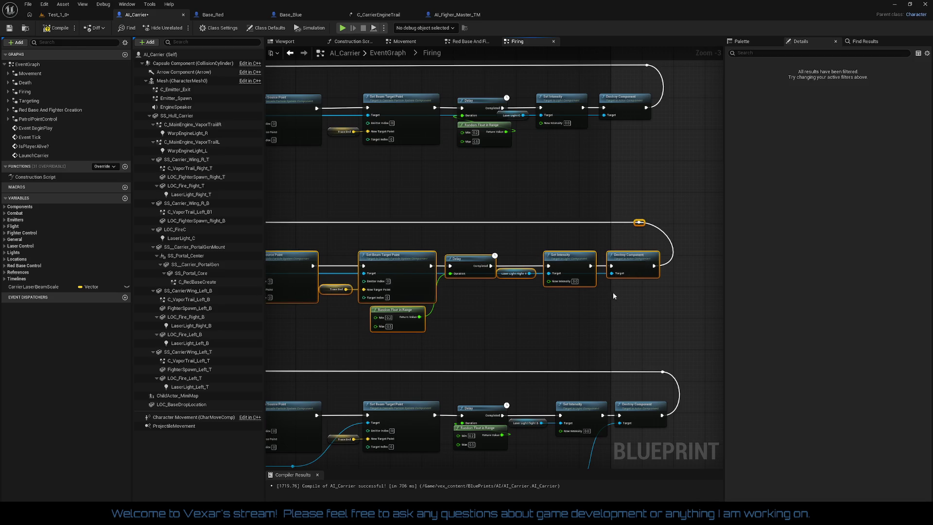
# - Nudge the reroute node and Random Float in Range into line with the exec wire
pyautogui.moveTo(616, 294); pyautogui.dragTo(560, 287)
pyautogui.click(578, 211)
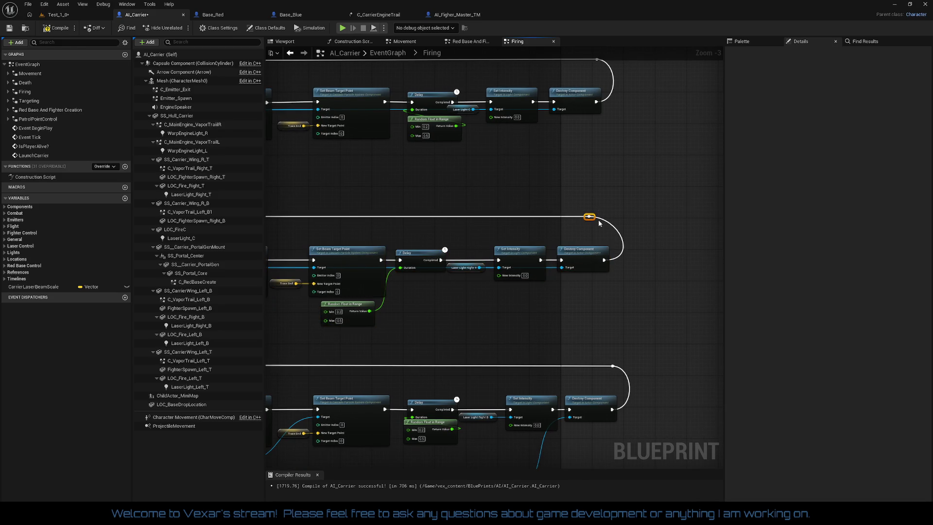
pyautogui.moveTo(602, 221); pyautogui.dragTo(608, 221)
pyautogui.moveTo(438, 307)
pyautogui.mouseDown()
pyautogui.moveTo(501, 268)
pyautogui.moveTo(538, 314)
pyautogui.moveTo(582, 310)
pyautogui.moveTo(514, 315)
pyautogui.moveTo(524, 235)
pyautogui.moveTo(477, 194)
pyautogui.mouseUp()
# - Move the LOC Fire C and Get World Location nodes down
pyautogui.moveTo(534, 186); pyautogui.dragTo(535, 201)
pyautogui.scroll(3, 525, 229)
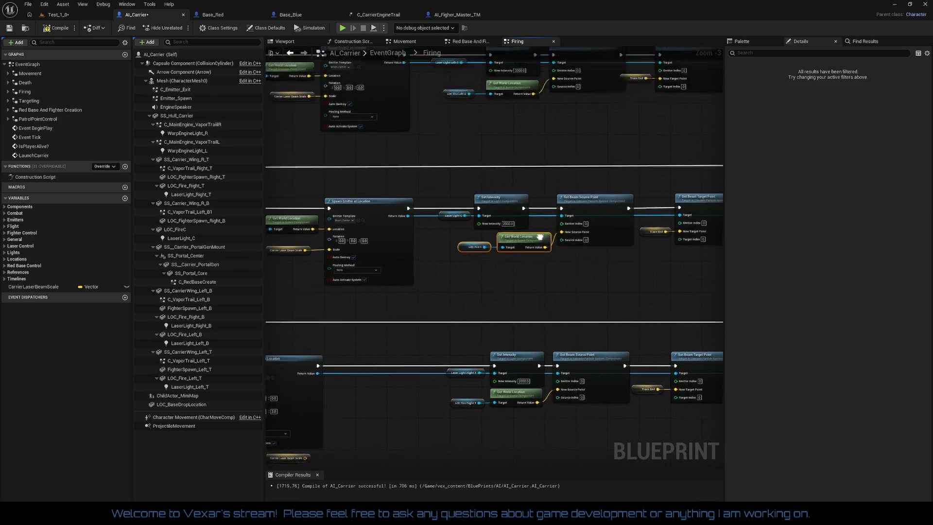
pyautogui.scroll(-8, 508, 199)
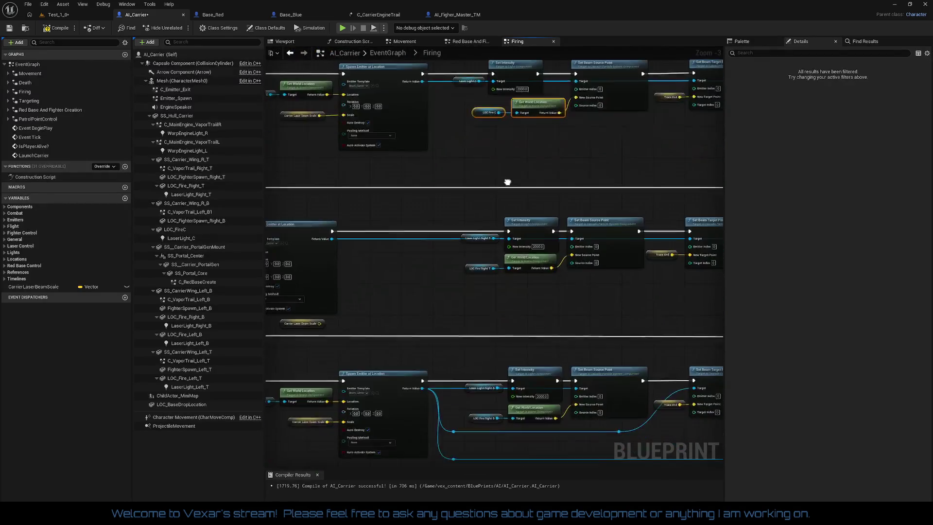
pyautogui.scroll(-3, 489, 192)
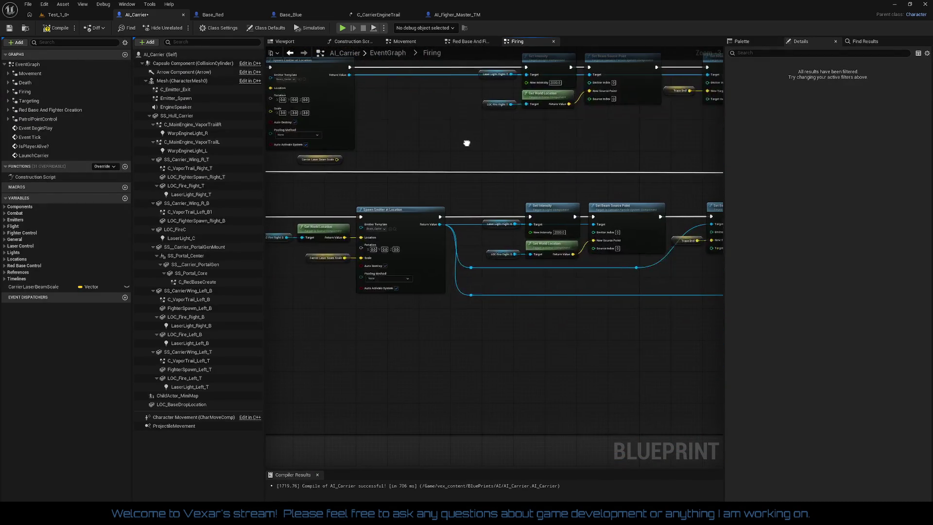
# - Delete the reroute feeding Destroy Component and link its Target directly to the spawned emitter
pyautogui.moveTo(653, 307)
pyautogui.mouseDown()
pyautogui.moveTo(465, 265)
pyautogui.moveTo(473, 288)
pyautogui.mouseUp()
pyautogui.press('Delete')
pyautogui.moveTo(450, 238); pyautogui.dragTo(633, 265)
pyautogui.moveTo(710, 210)
pyautogui.mouseDown()
pyautogui.moveTo(454, 225)
pyautogui.moveTo(356, 214)
pyautogui.moveTo(512, 242)
pyautogui.moveTo(587, 209)
pyautogui.mouseUp()
pyautogui.moveTo(657, 257); pyautogui.dragTo(466, 258)
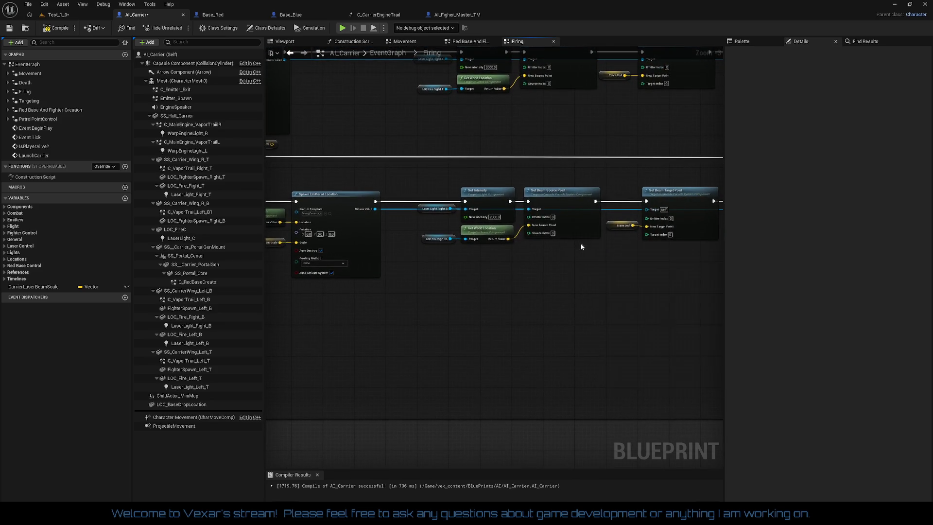
# - Realign the row's Set Intensity, beam point, Trace End, Delay and Random Float nodes
pyautogui.moveTo(581, 247); pyautogui.dragTo(537, 259)
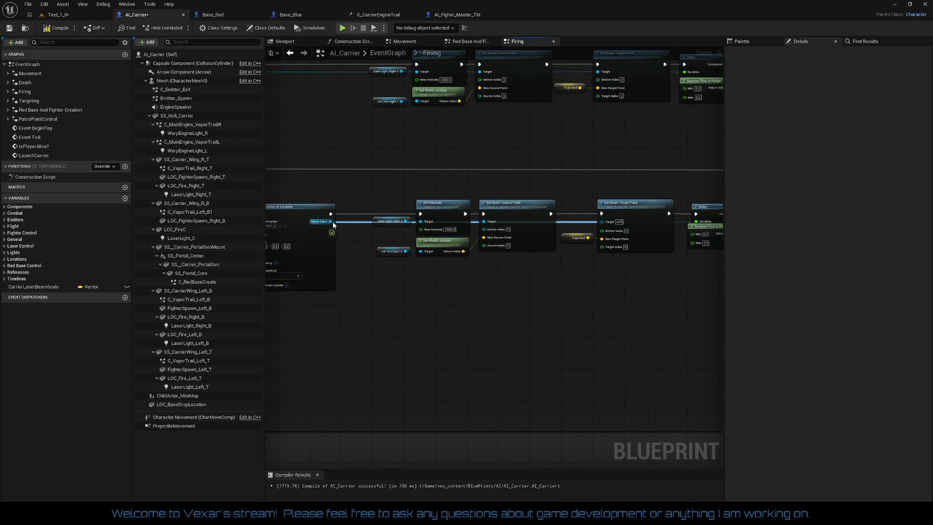
pyautogui.moveTo(492, 283); pyautogui.dragTo(431, 274)
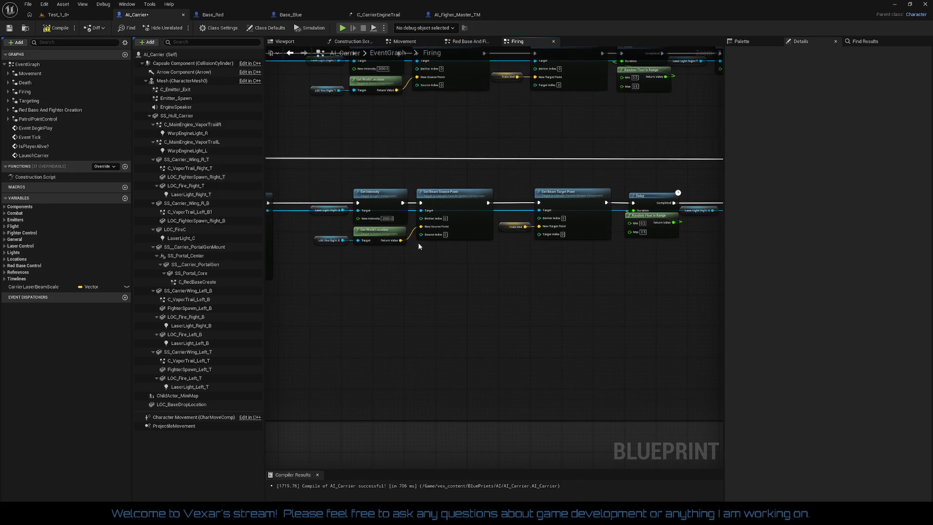
pyautogui.moveTo(320, 176); pyautogui.dragTo(477, 228)
pyautogui.moveTo(526, 190)
pyautogui.mouseDown()
pyautogui.moveTo(631, 230)
pyautogui.moveTo(525, 277)
pyautogui.moveTo(531, 203)
pyautogui.mouseUp()
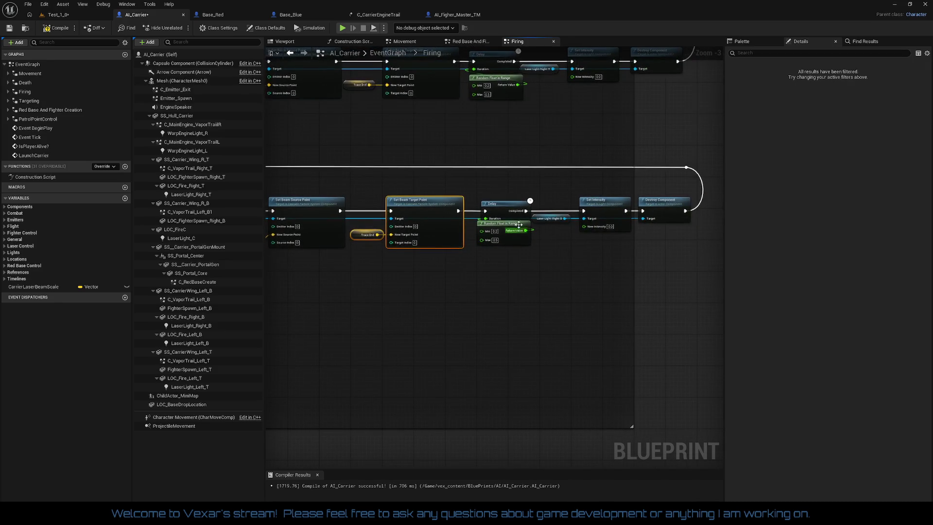
pyautogui.moveTo(353, 276); pyautogui.dragTo(677, 285)
pyautogui.moveTo(574, 270)
pyautogui.mouseDown()
pyautogui.moveTo(615, 272)
pyautogui.moveTo(594, 382)
pyautogui.mouseUp()
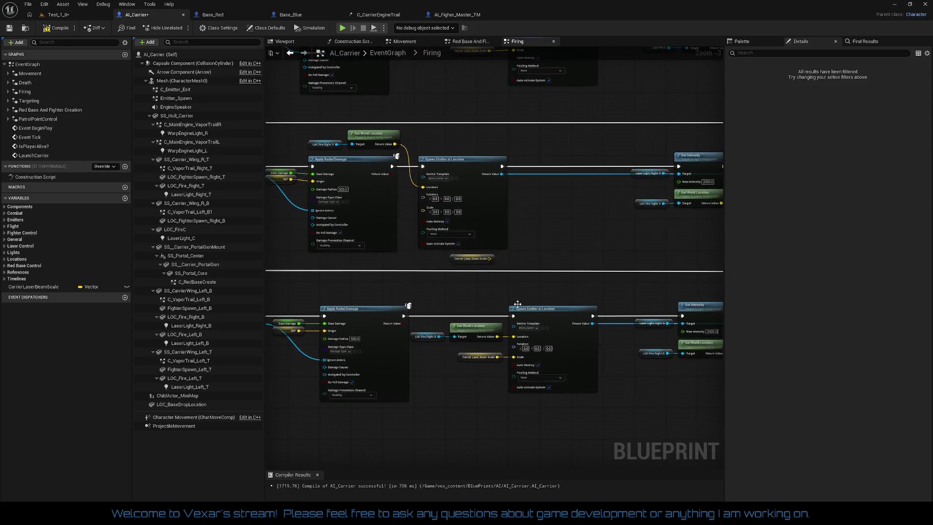
# - Move the upper row's Spawn Emitter right, feed Carrier Laser Beam Scale into its Scale, and align its inputs
pyautogui.moveTo(480, 180); pyautogui.dragTo(565, 183)
pyautogui.moveTo(489, 258); pyautogui.dragTo(514, 210)
pyautogui.moveTo(473, 258); pyautogui.dragTo(479, 213)
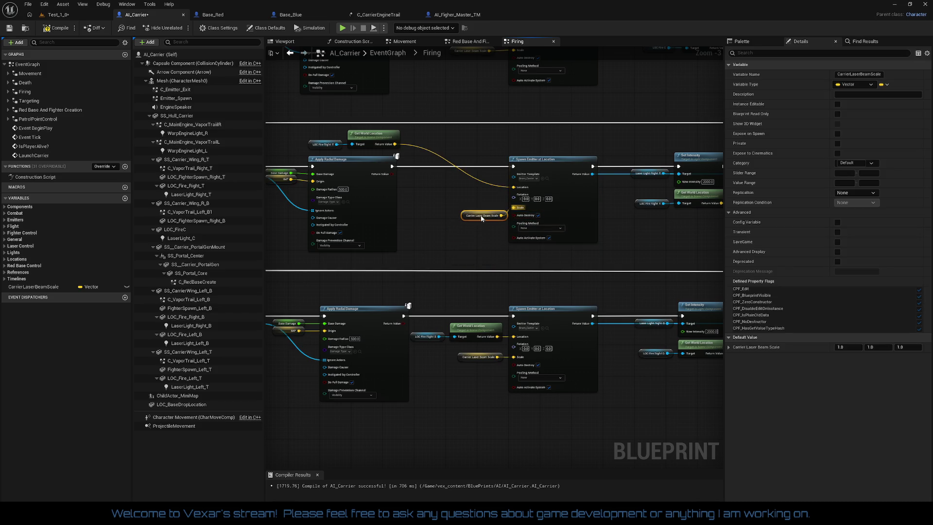
pyautogui.moveTo(315, 135)
pyautogui.mouseDown()
pyautogui.moveTo(428, 160)
pyautogui.moveTo(471, 185)
pyautogui.mouseUp()
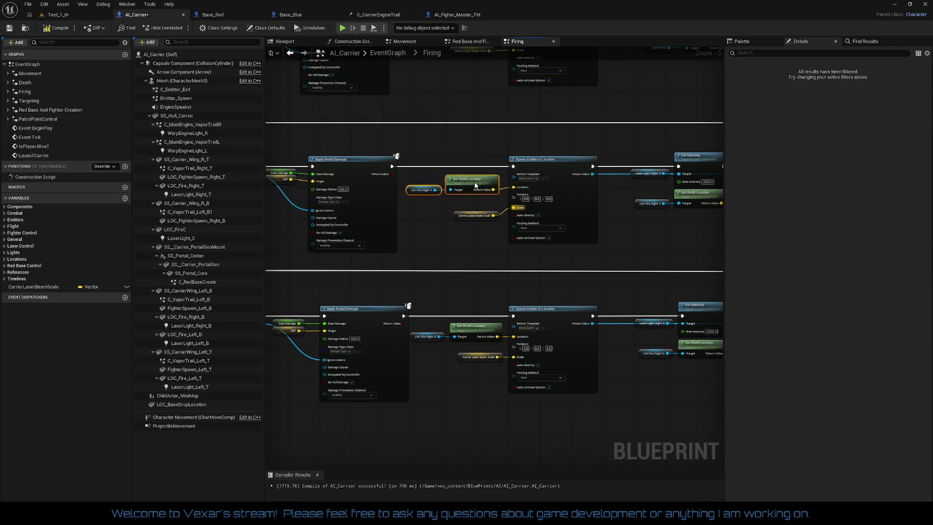
pyautogui.moveTo(430, 140); pyautogui.dragTo(575, 238)
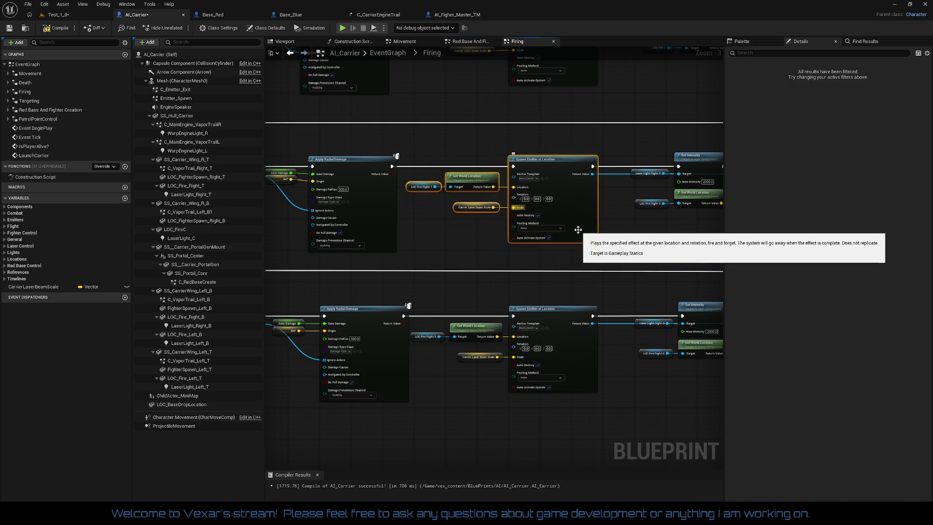
pyautogui.scroll(-3, 415, 226)
pyautogui.moveTo(414, 253)
pyautogui.mouseDown()
pyautogui.moveTo(709, 270)
pyautogui.moveTo(379, 266)
pyautogui.moveTo(359, 275)
pyautogui.mouseUp()
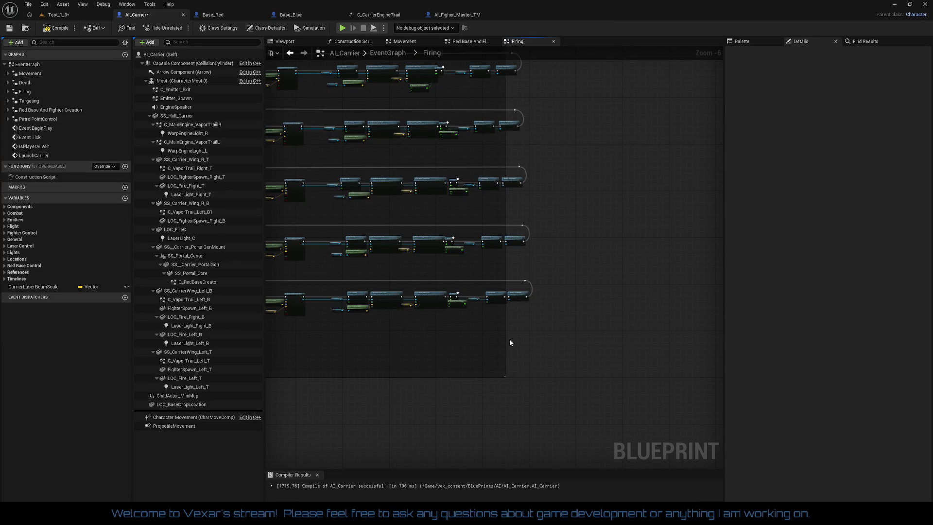
# - Resize the comment box around the laser rows and review each Spawn Emitter row
pyautogui.moveTo(505, 337)
pyautogui.mouseDown()
pyautogui.moveTo(598, 335)
pyautogui.moveTo(576, 336)
pyautogui.mouseUp()
pyautogui.moveTo(510, 357); pyautogui.dragTo(537, 401)
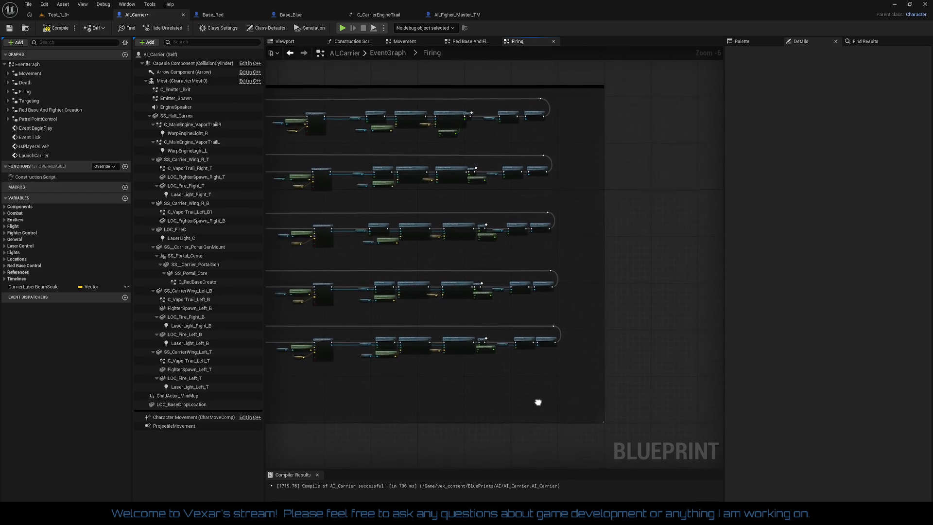
pyautogui.scroll(4, 536, 400)
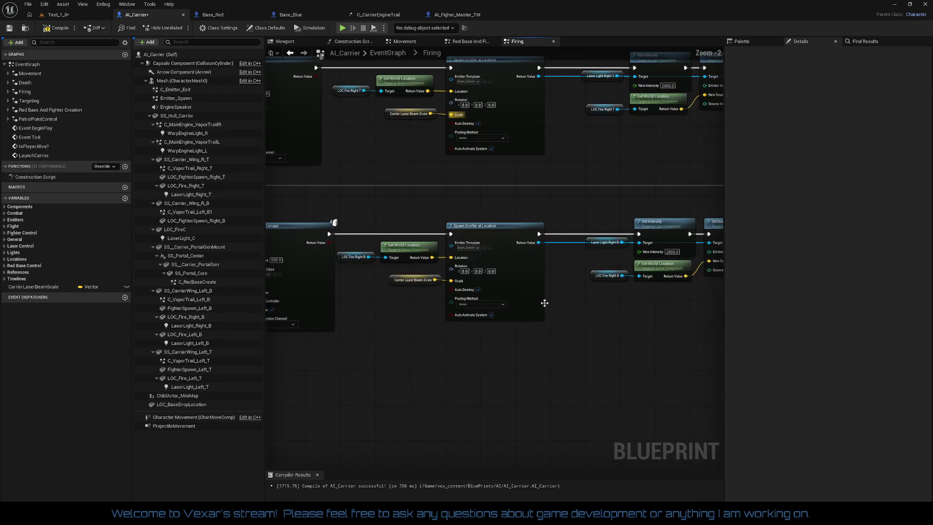
pyautogui.scroll(-2, 504, 327)
pyautogui.moveTo(320, 374); pyautogui.dragTo(345, 331)
pyautogui.scroll(1, 345, 330)
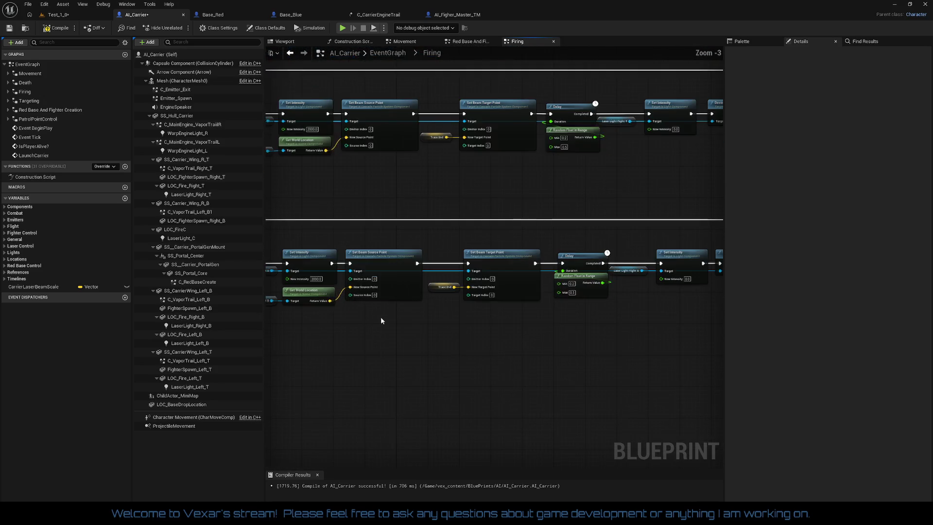
pyautogui.scroll(-3, 380, 316)
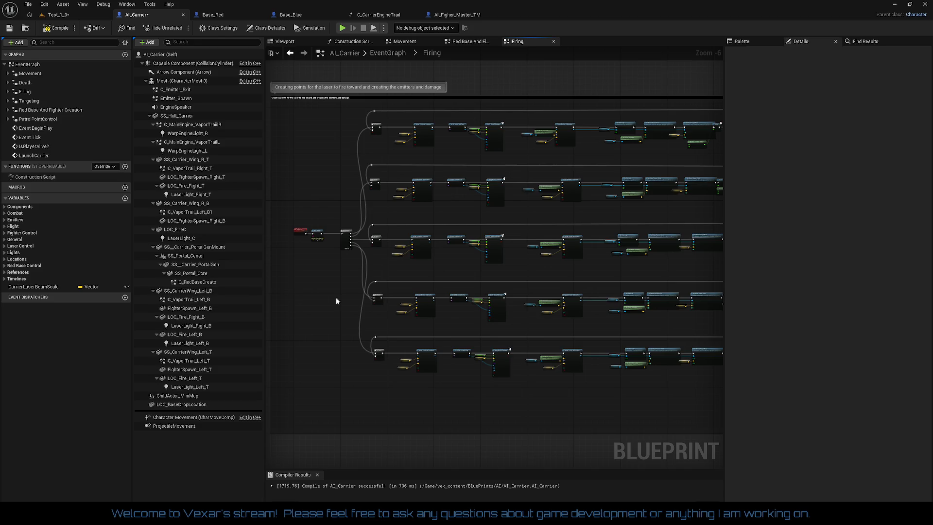
pyautogui.scroll(2, 342, 295)
pyautogui.moveTo(344, 292); pyautogui.dragTo(228, 294)
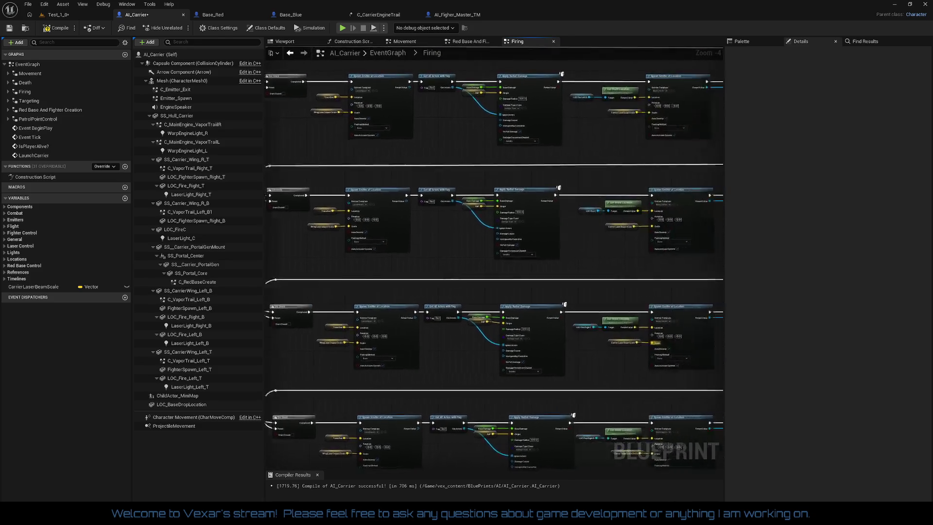
pyautogui.scroll(3, 560, 264)
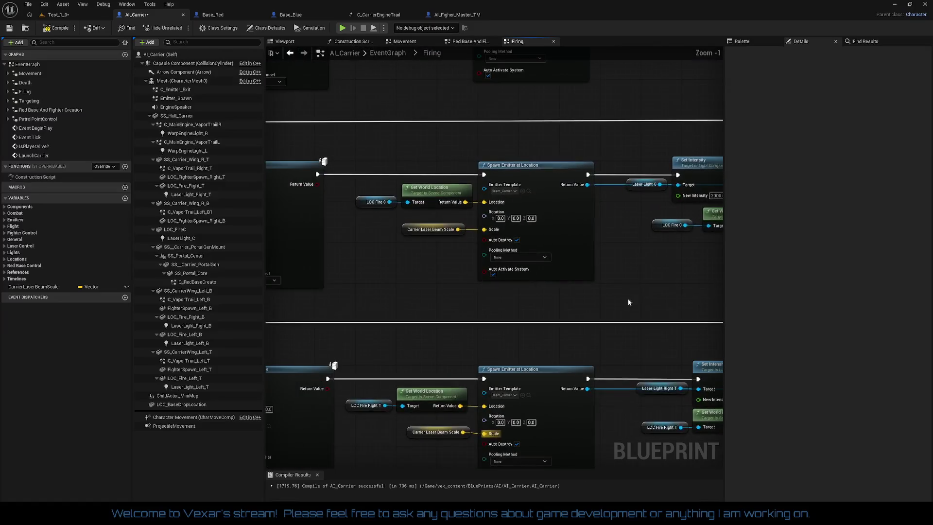
pyautogui.moveTo(553, 299); pyautogui.dragTo(533, 106)
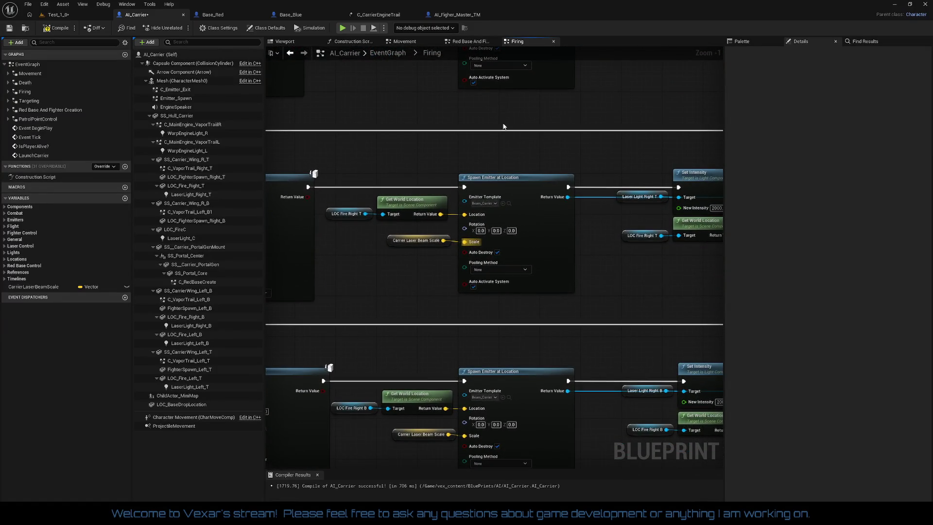
pyautogui.scroll(-2, 503, 126)
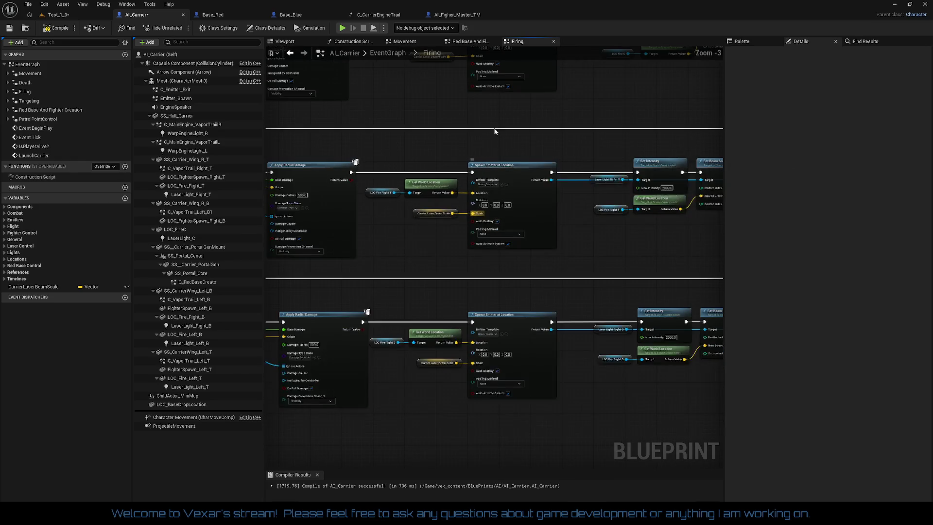
pyautogui.scroll(-2, 493, 129)
pyautogui.moveTo(316, 323)
pyautogui.mouseDown()
pyautogui.moveTo(301, 204)
pyautogui.moveTo(289, 200)
pyautogui.mouseUp()
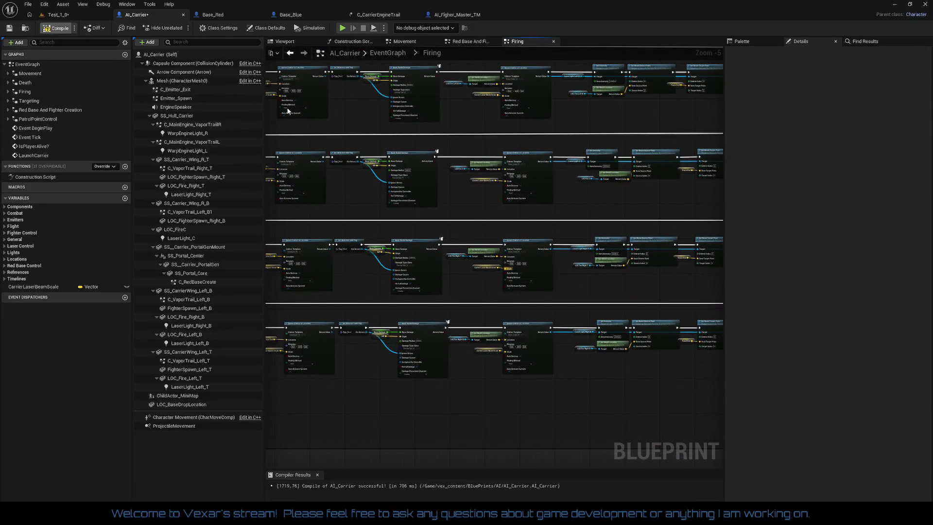
# - Compile AI_Carrier and bring up the options for the Beam_Carrier emitter template asset
pyautogui.hotkey('ctrl', 's')
pyautogui.scroll(5, 481, 252)
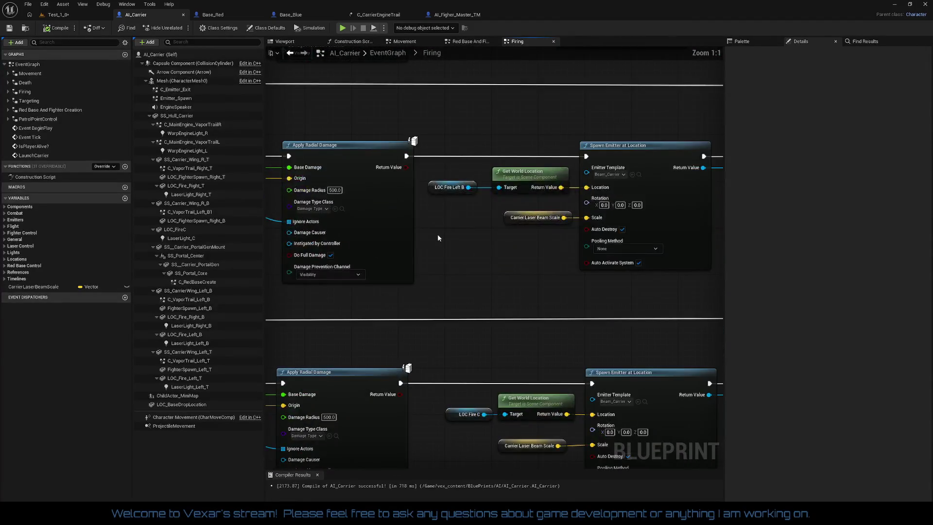
pyautogui.moveTo(441, 238); pyautogui.dragTo(372, 245)
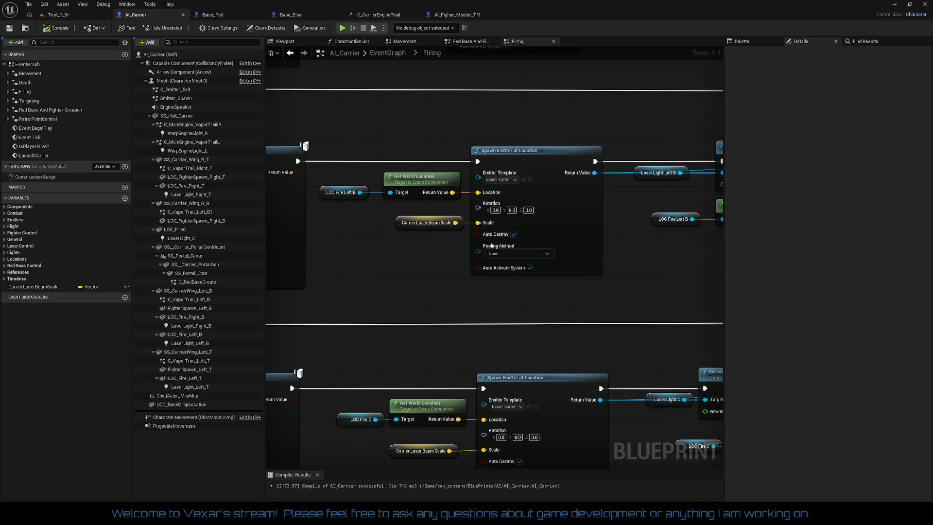
pyautogui.rightClick(501, 179)
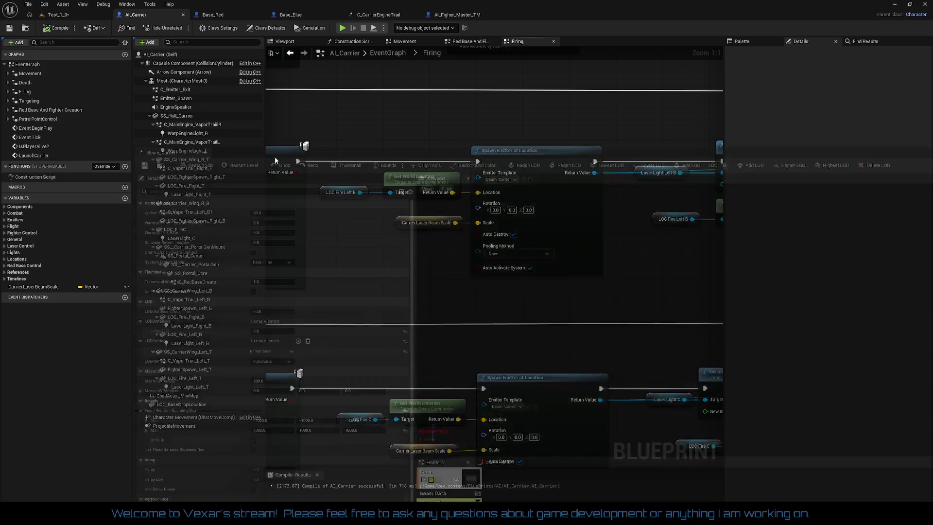
# - Open Beam_Carrier for editing and show its beam emitter's Beam Data settings
pyautogui.click(550, 76)
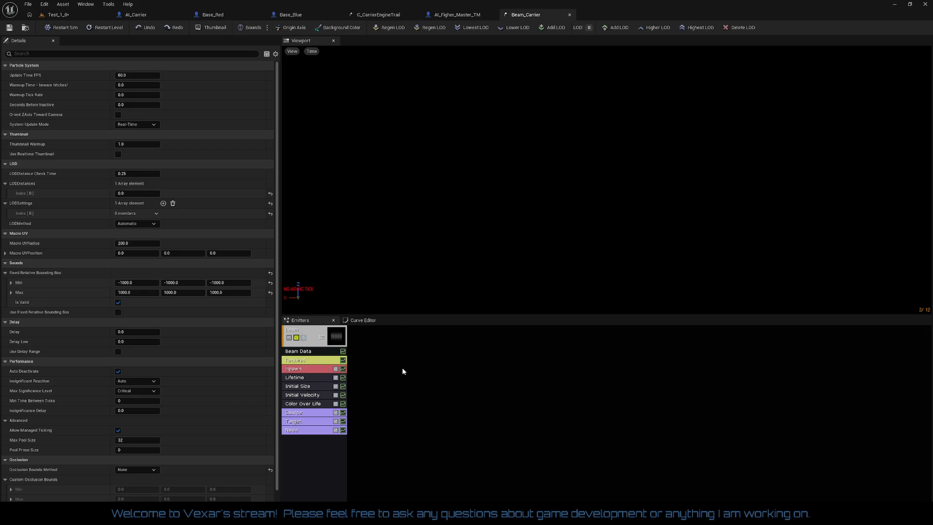
pyautogui.click(315, 354)
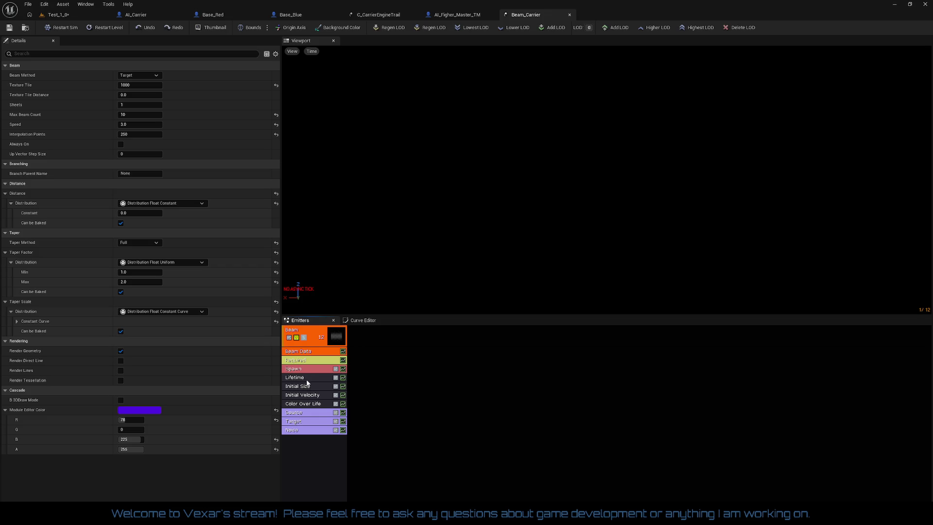
# - Set the Initial Size Y and Z constants to 20 and save Beam_Carrier
pyautogui.click(309, 387)
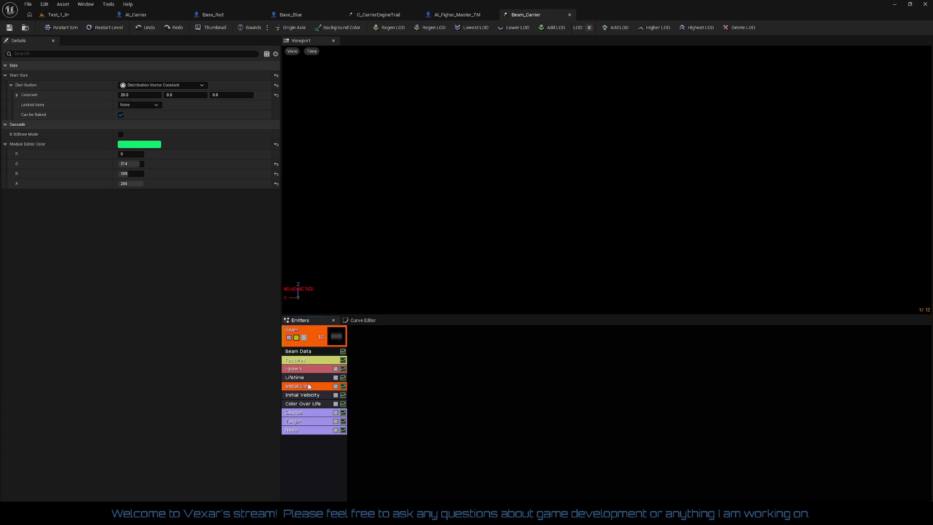
pyautogui.click(173, 96)
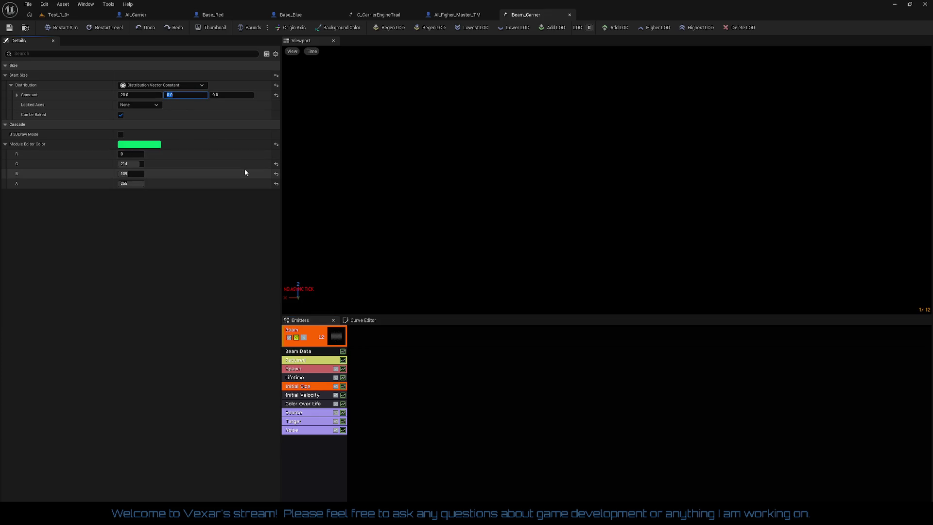
pyautogui.write('20')
pyautogui.press('Tab')
pyautogui.write('20')
pyautogui.press('Return')
pyautogui.click(9, 27)
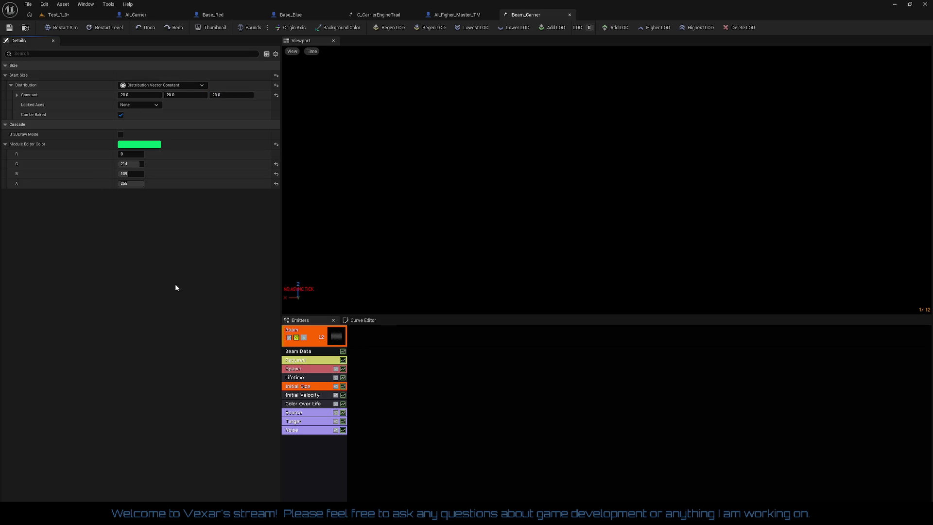
# - Review the Beam emitter's Spawn, Initial Size and Lifetime modules, ending on Color Over Life
pyautogui.click(315, 337)
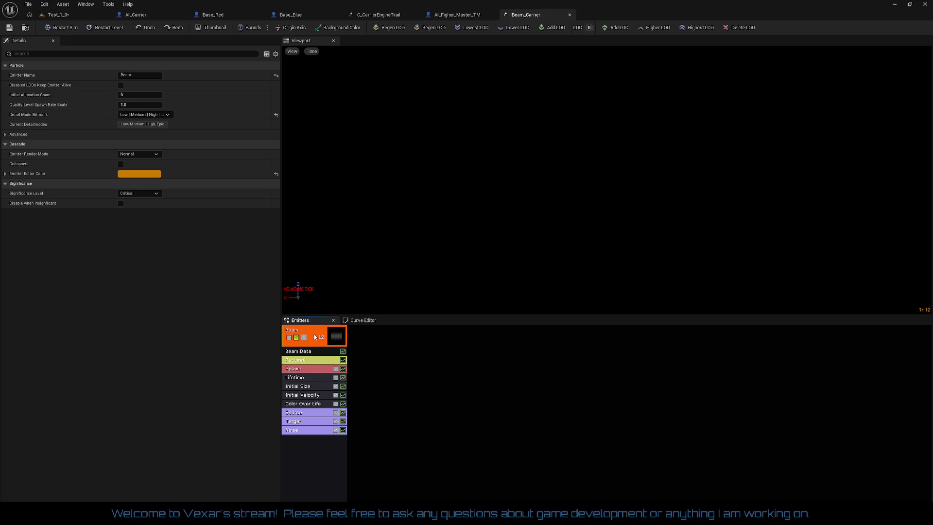
pyautogui.click(309, 369)
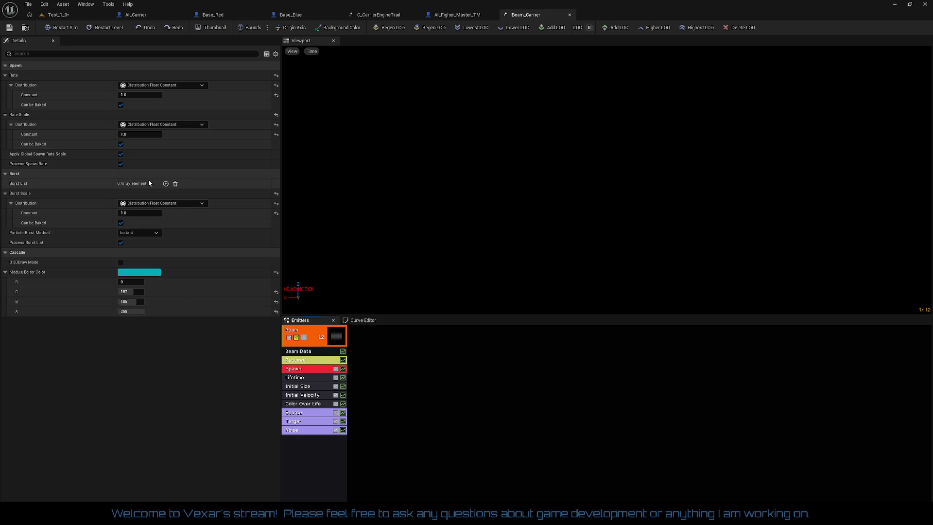
pyautogui.click(310, 386)
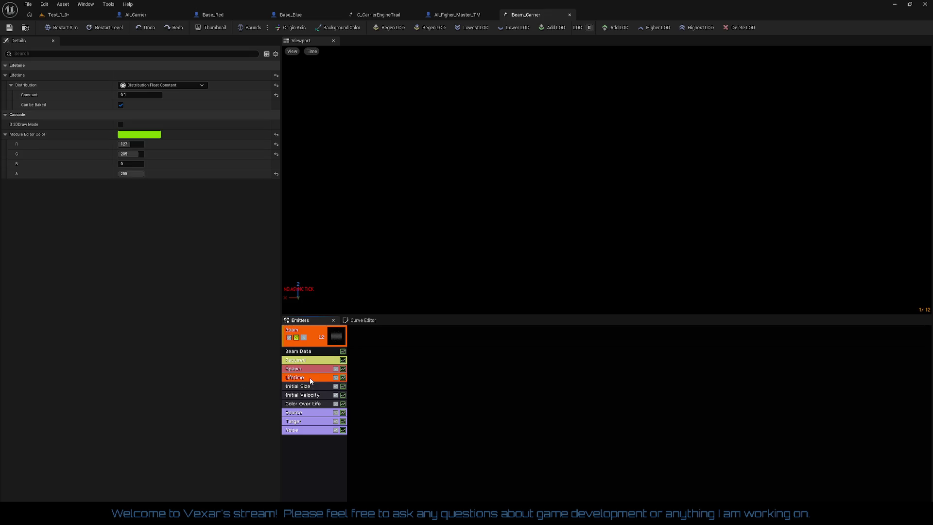
pyautogui.click(306, 381)
pyautogui.click(306, 386)
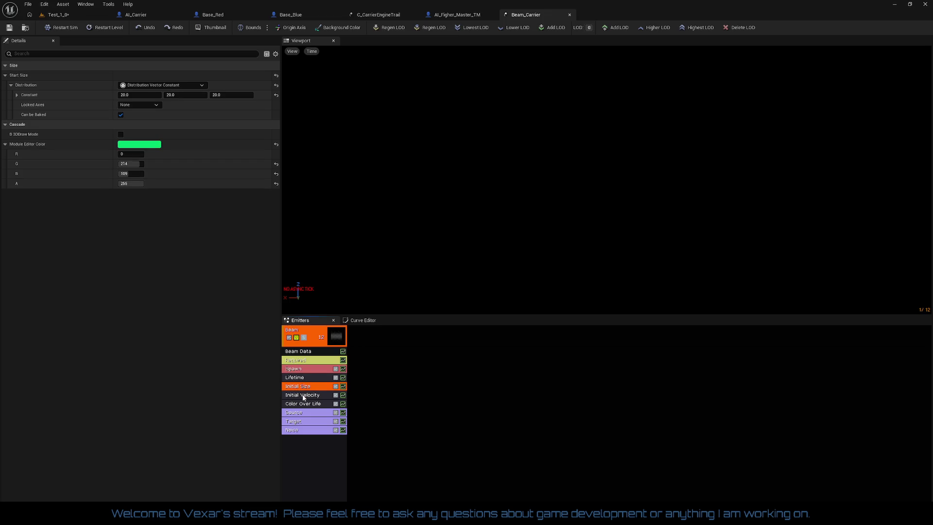
pyautogui.click(303, 395)
pyautogui.click(304, 403)
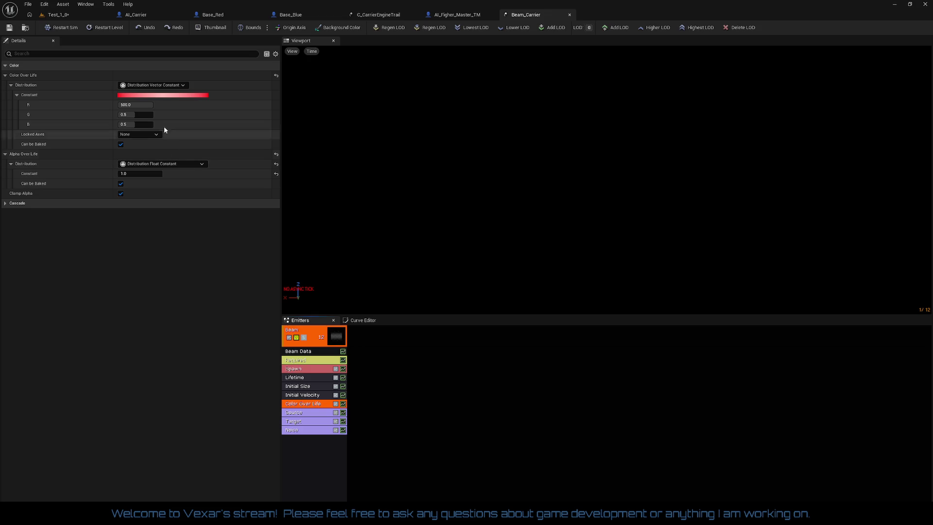
# - Change the Color Over Life constant to R 10, G 0, B 0 and save Beam_Carrier
pyautogui.click(136, 115)
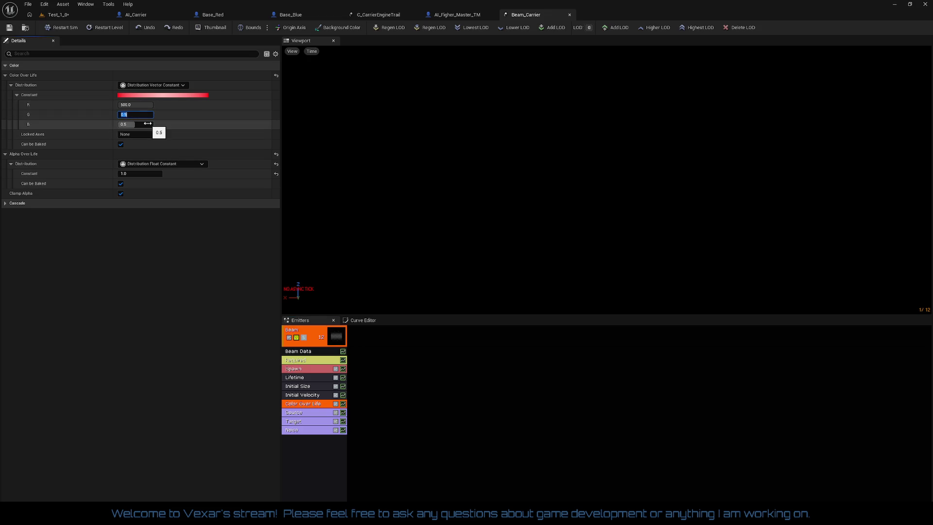
pyautogui.click(147, 123)
pyautogui.hotkey('shift', 'Tab')
pyautogui.write('0')
pyautogui.press('Return')
pyautogui.hotkey('shift', 'Tab')
pyautogui.write('10')
pyautogui.press('Return')
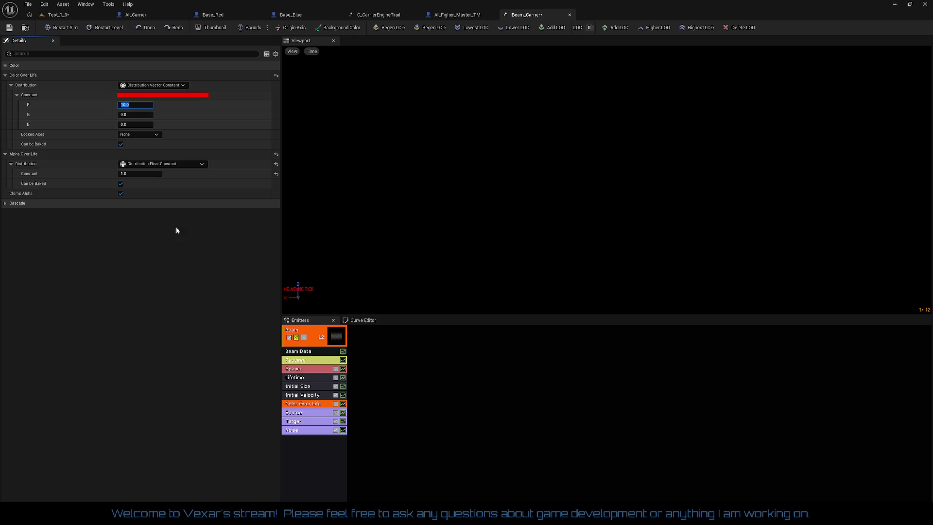
pyautogui.click(7, 29)
# - Open the Noise module and set the Noise Range Max Z and Min Z to 0
pyautogui.click(311, 413)
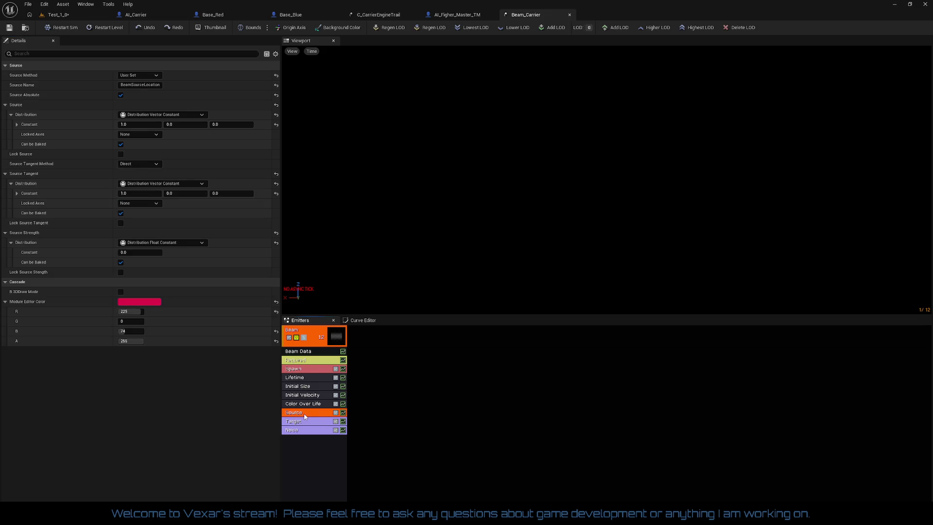
pyautogui.click(305, 421)
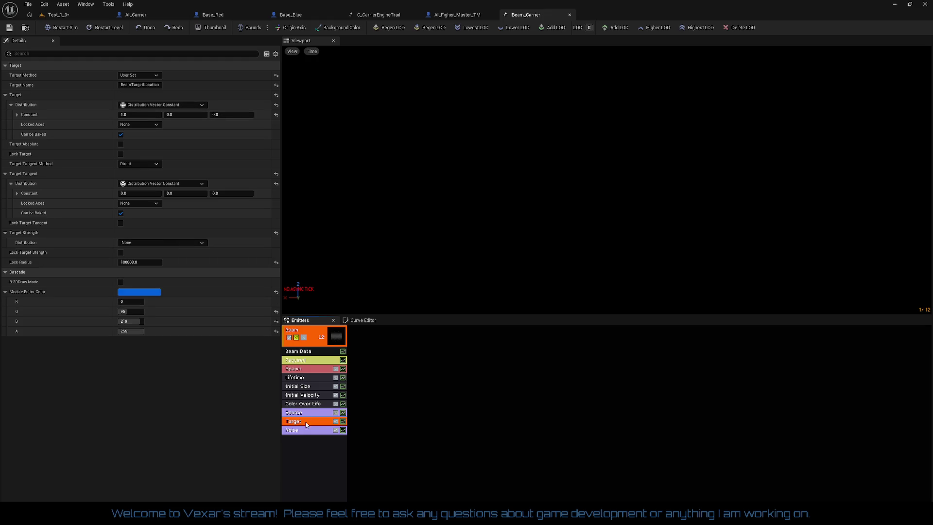
pyautogui.click(305, 430)
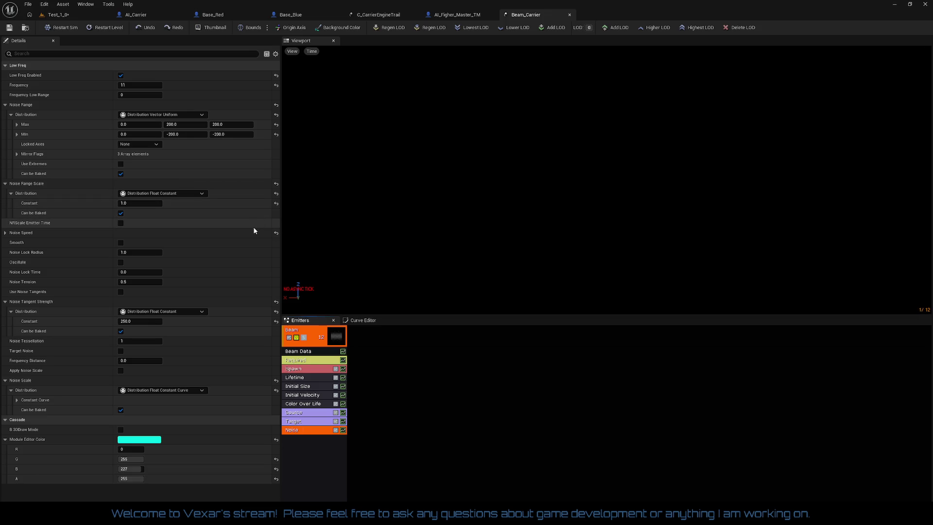
pyautogui.click(187, 125)
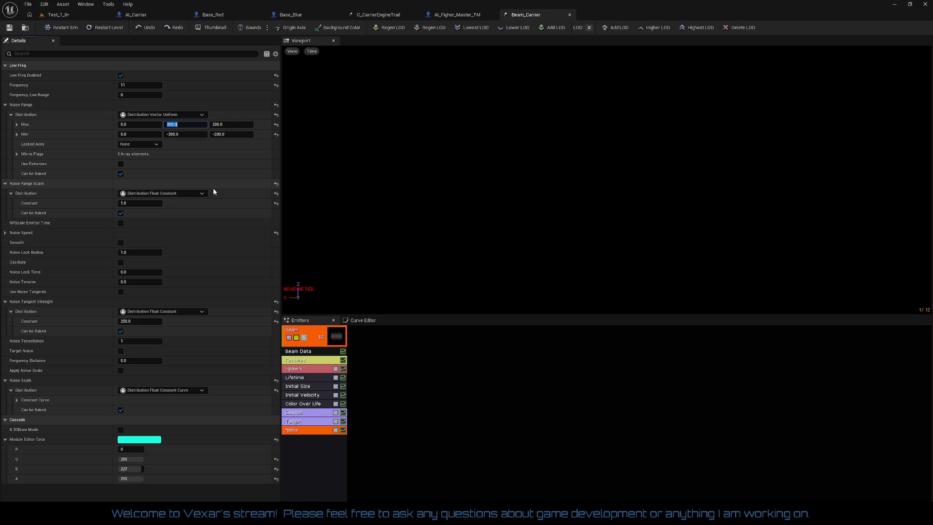
pyautogui.click(234, 124)
pyautogui.write('0')
pyautogui.press('Tab')
pyautogui.press('Tab')
pyautogui.press('Tab')
pyautogui.write('0')
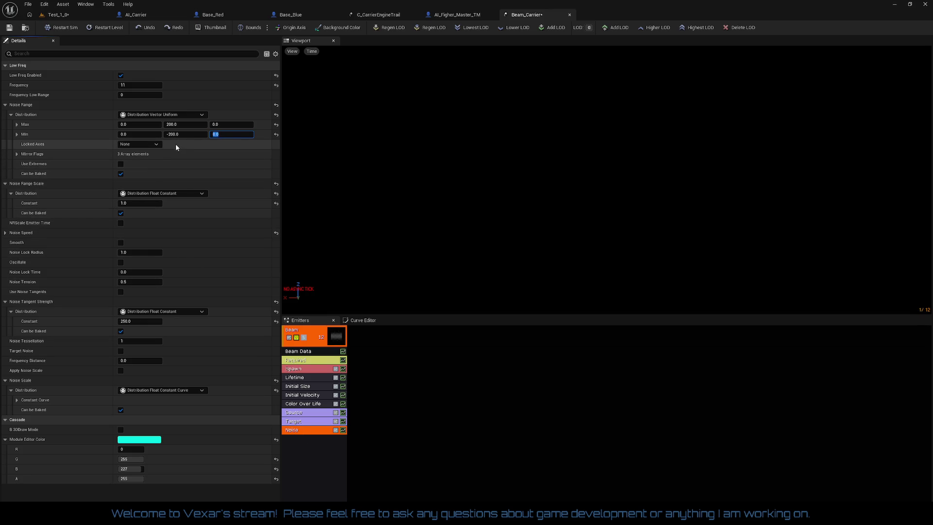
# - Set the Noise Range Max Y to 100 and Min Y to -100
pyautogui.click(176, 124)
pyautogui.write('100')
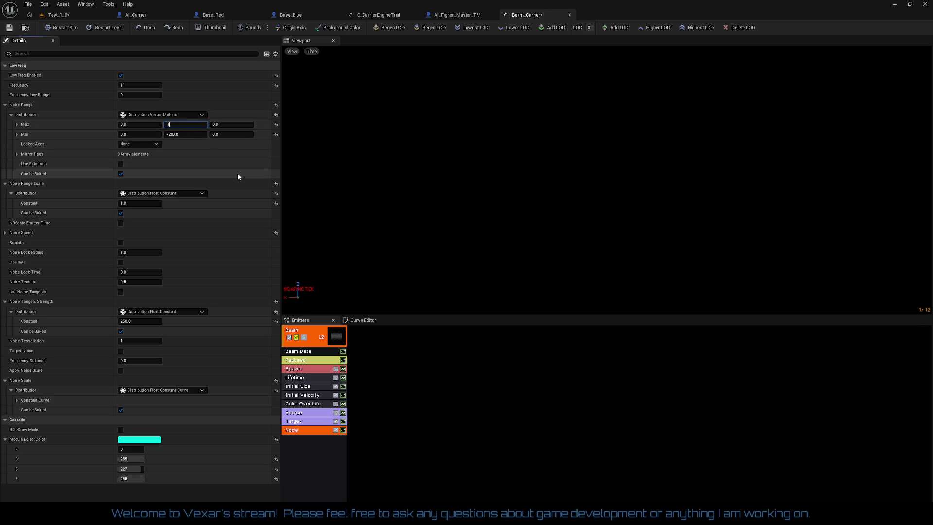
pyautogui.press('Tab')
pyautogui.press('Tab')
pyautogui.press('Tab')
pyautogui.write('-100.0')
pyautogui.click(17, 154)
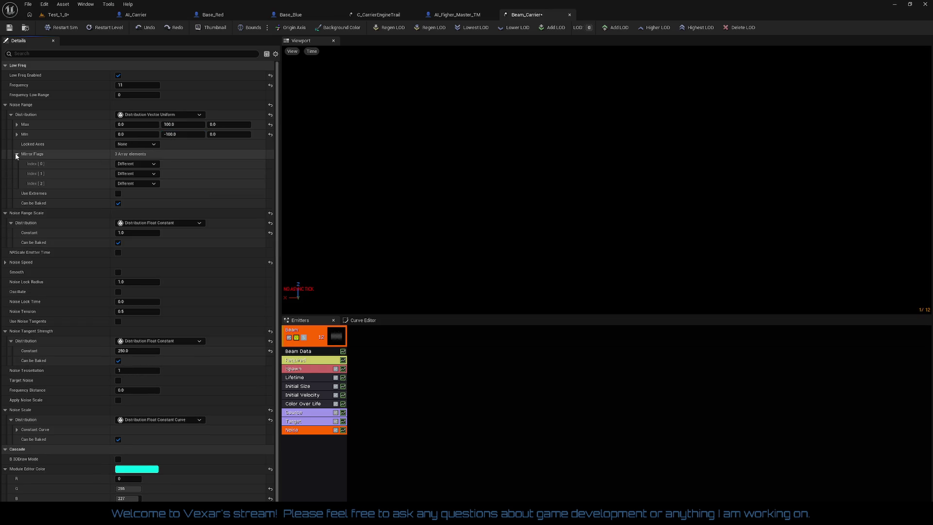
pyautogui.click(17, 155)
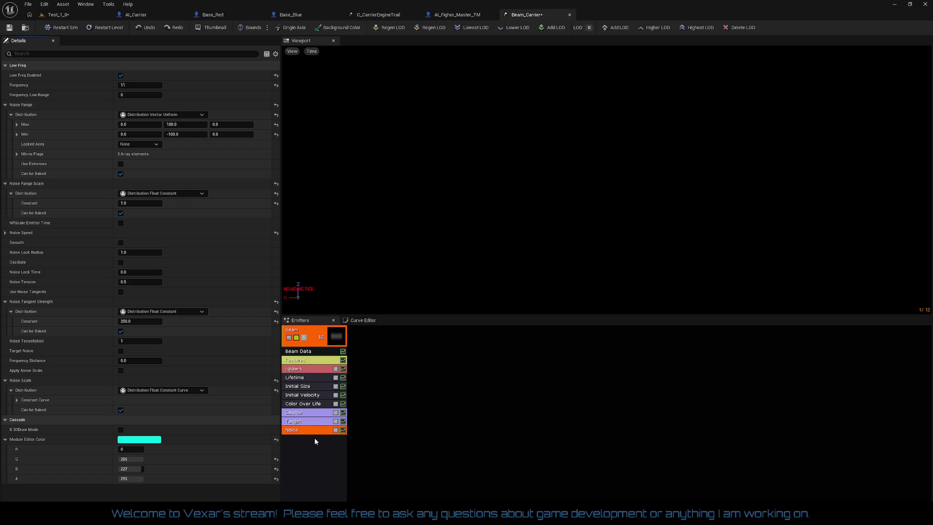
pyautogui.click(311, 420)
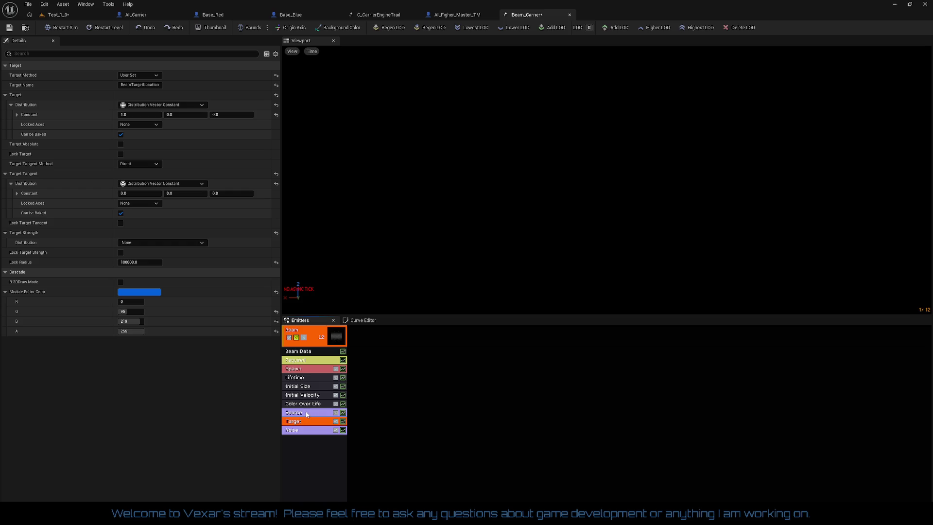
# - Delete the Initial Velocity module from the Beam emitter
pyautogui.click(307, 414)
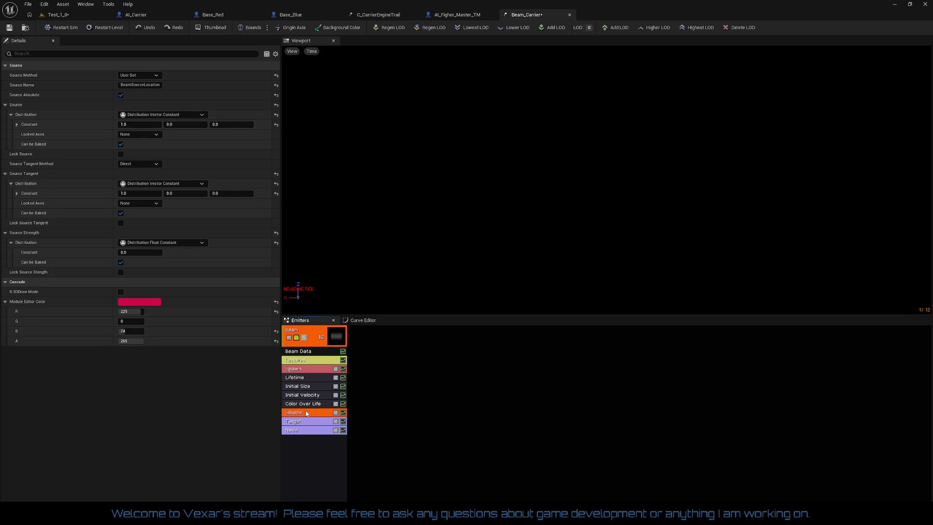
pyautogui.click(307, 403)
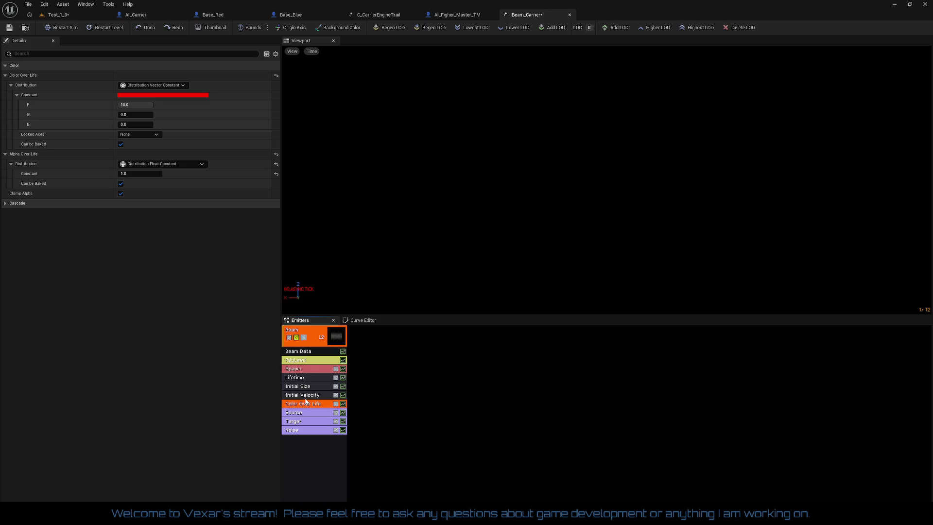
pyautogui.click(305, 398)
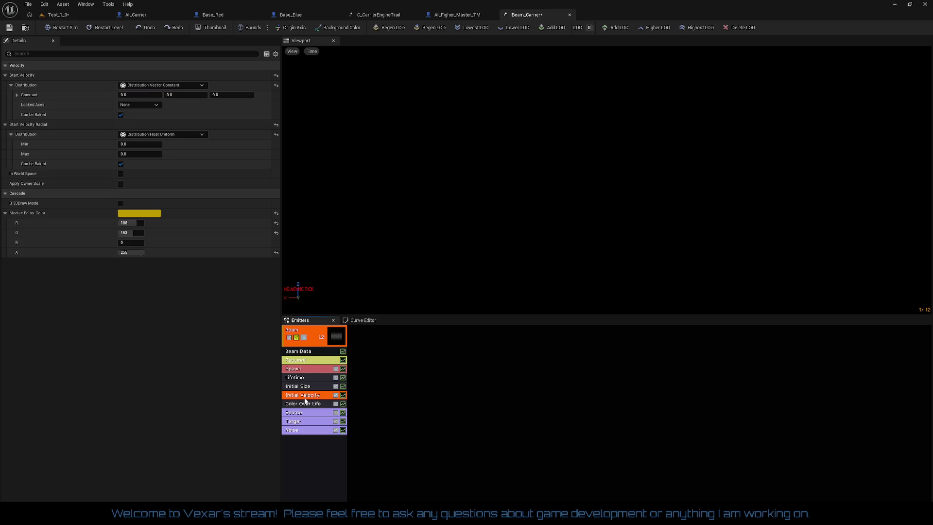
pyautogui.rightClick(306, 399)
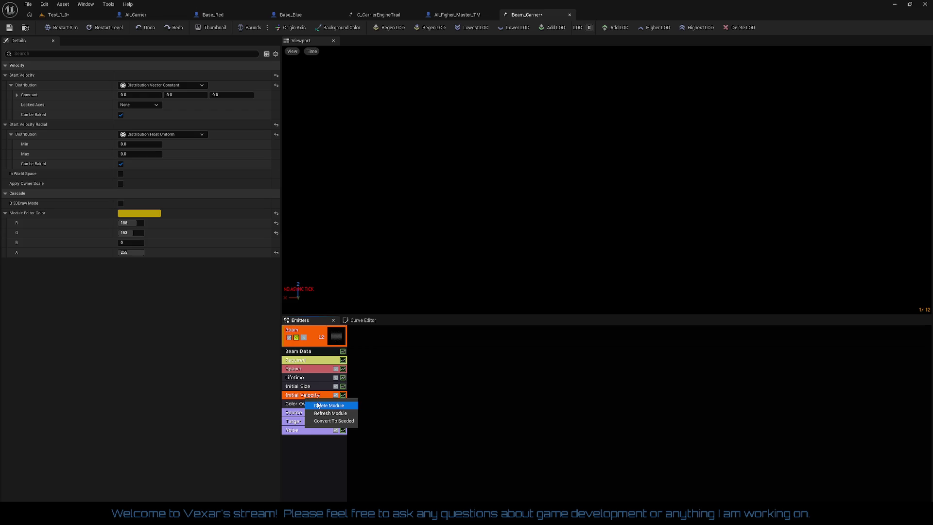
pyautogui.click(318, 405)
# - Review the remaining Color Over Life, Initial Size, Lifetime and Spawn modules
pyautogui.click(310, 399)
pyautogui.click(304, 387)
pyautogui.click(304, 380)
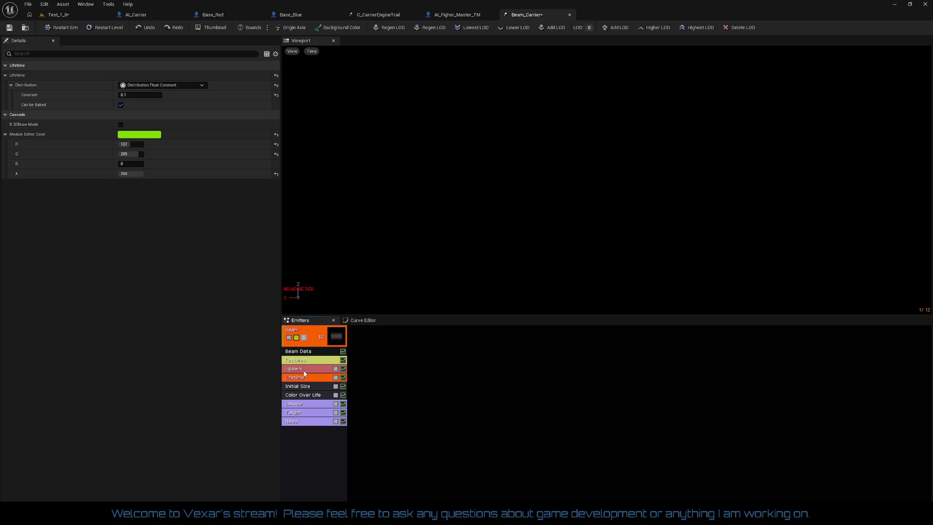
pyautogui.click(304, 371)
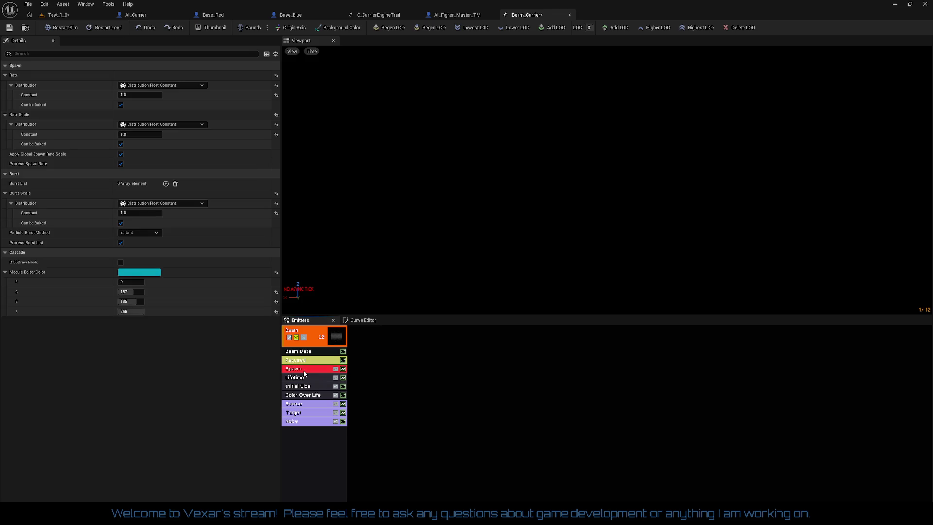
# - In Required, set screen alignment to PSA Square and turn off Kill On Completed
pyautogui.click(307, 362)
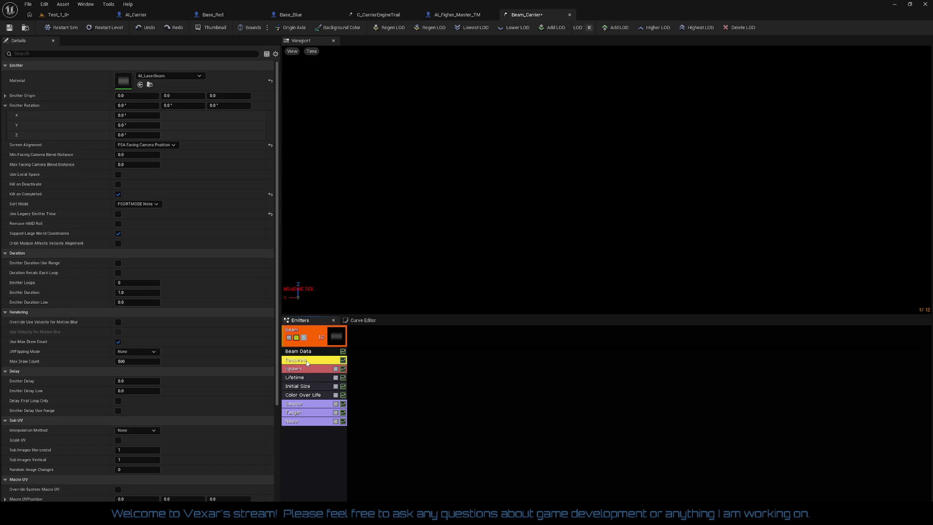
pyautogui.click(146, 145)
pyautogui.click(141, 161)
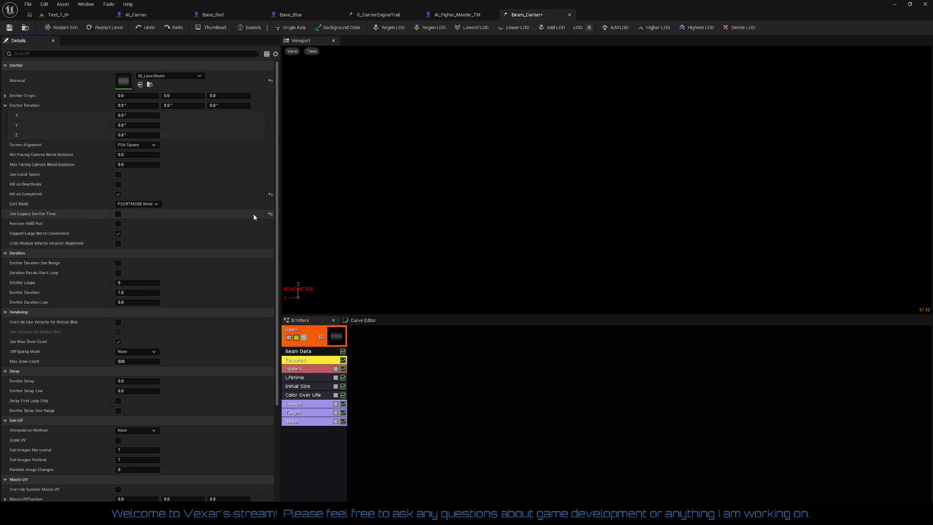
pyautogui.click(270, 194)
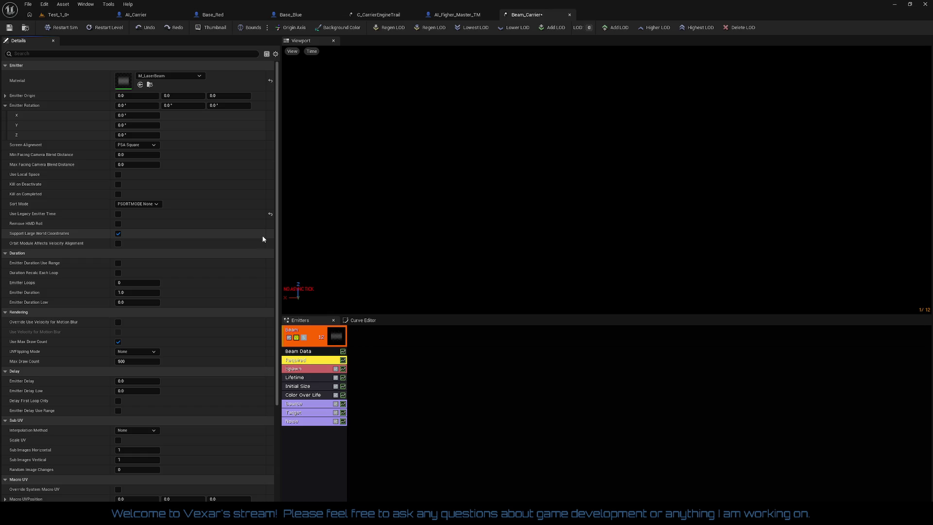
pyautogui.scroll(-5, 262, 262)
pyautogui.scroll(-3, 254, 308)
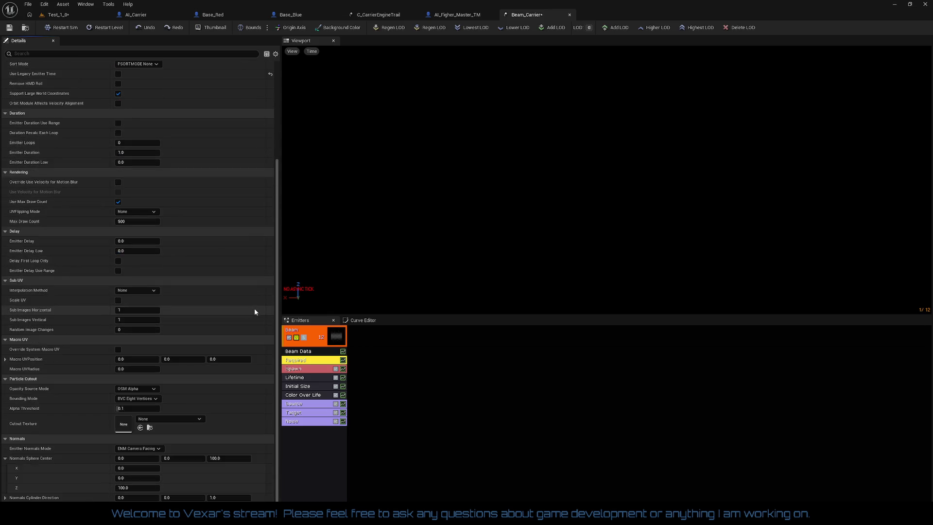
# - Save the Beam_Carrier particle system and return to the Test_1_0 level
pyautogui.click(455, 380)
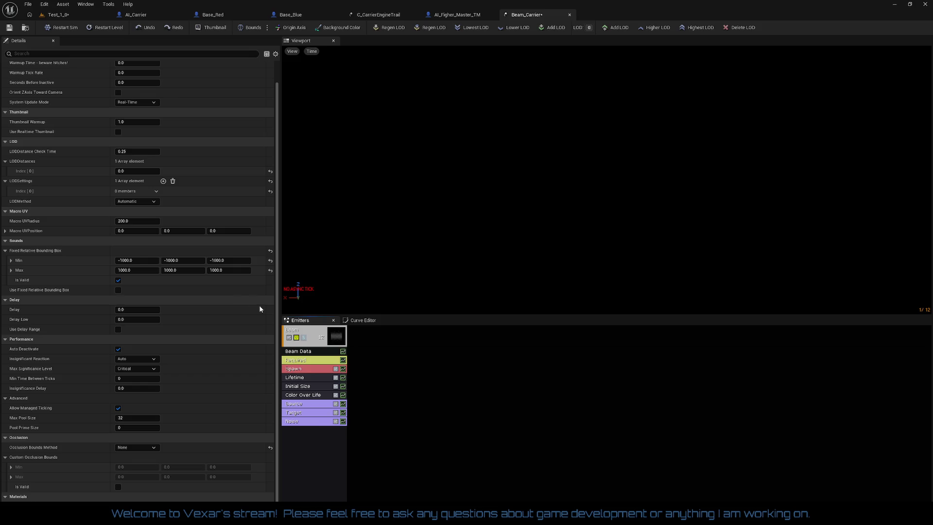
pyautogui.scroll(1, 199, 273)
pyautogui.click(9, 28)
pyautogui.click(77, 16)
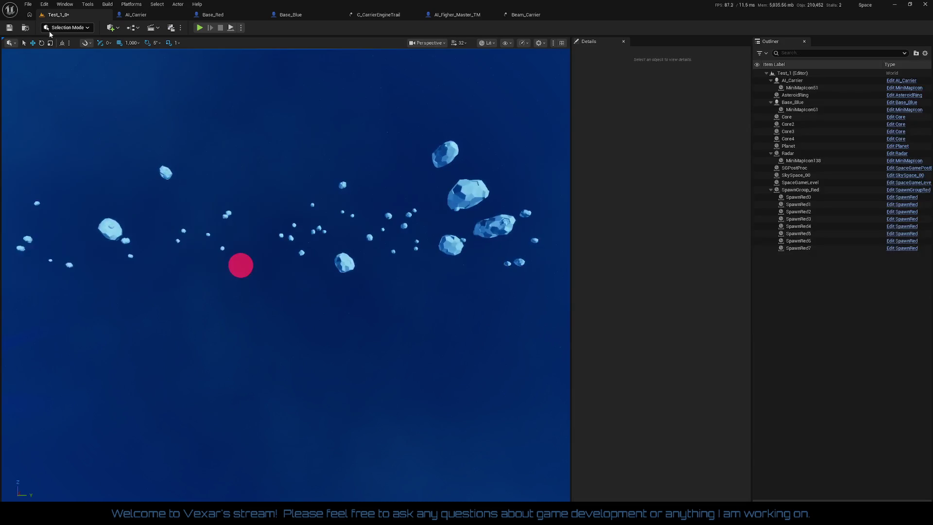
# - Duplicate the Beam emitter twice for three emitters, save, and return to Test_1_0
pyautogui.click(523, 16)
pyautogui.rightClick(310, 336)
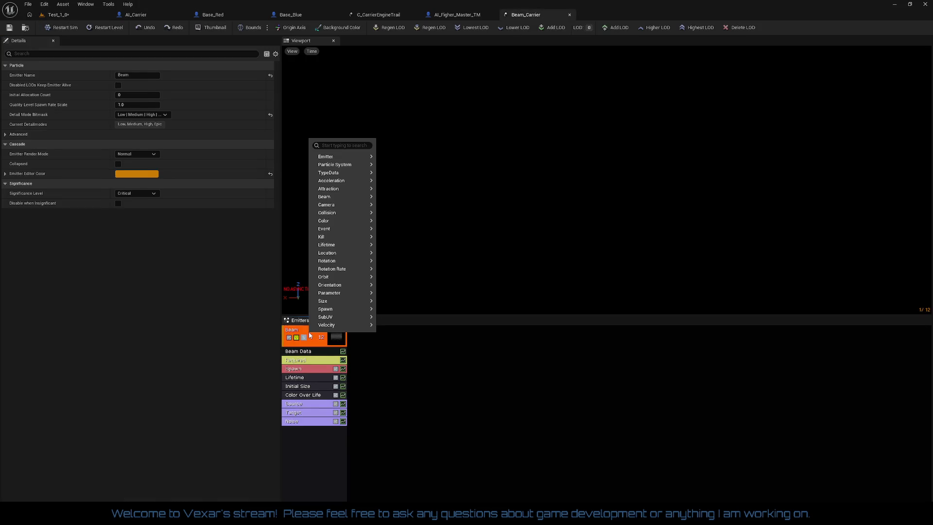
pyautogui.moveTo(360, 156)
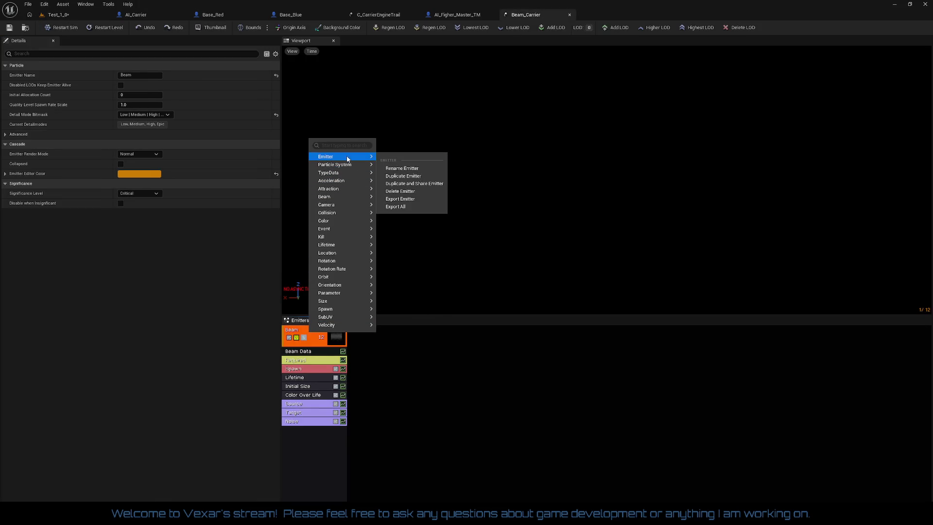
pyautogui.click(389, 176)
pyautogui.rightClick(374, 332)
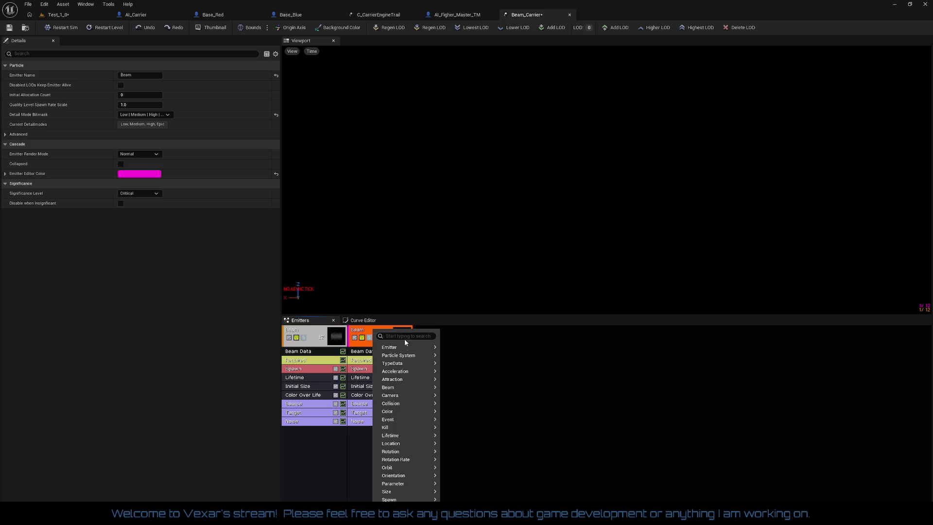
pyautogui.moveTo(408, 343)
pyautogui.click(471, 366)
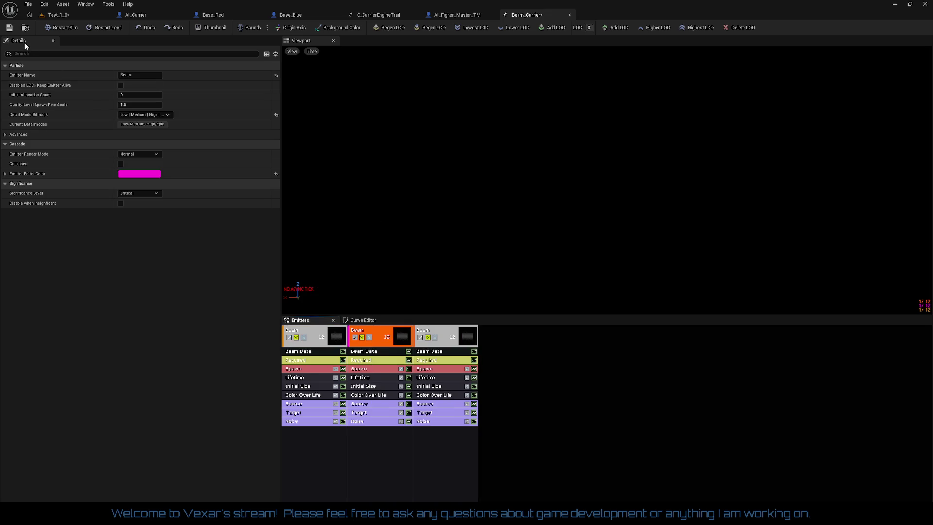
pyautogui.click(10, 26)
pyautogui.click(61, 15)
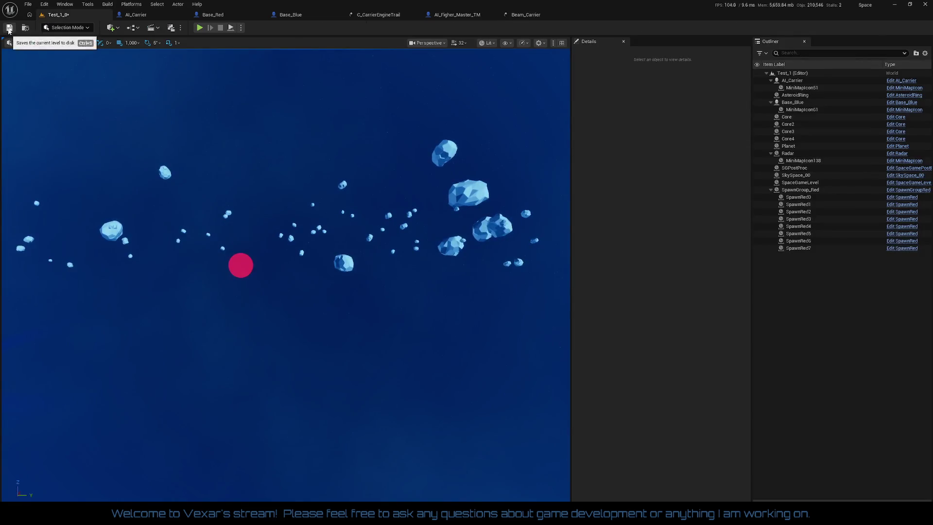
pyautogui.click(200, 27)
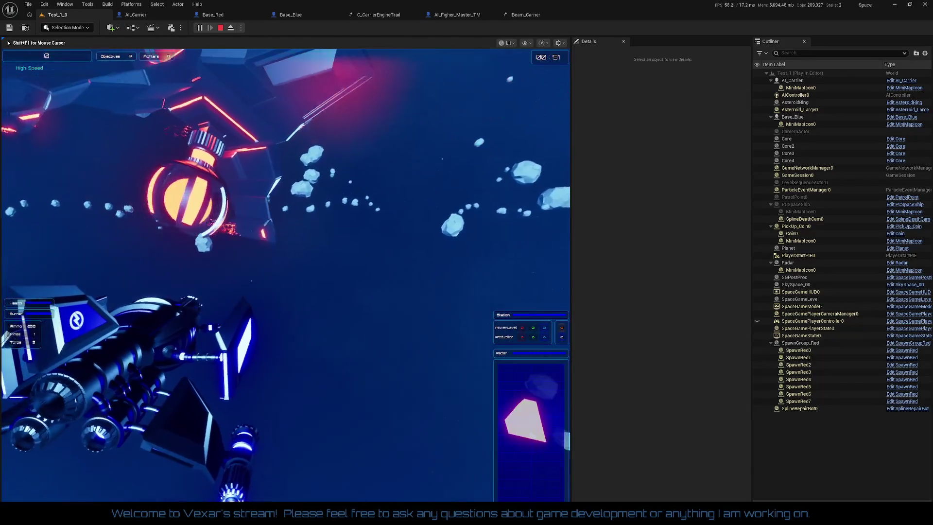
pyautogui.press('Escape')
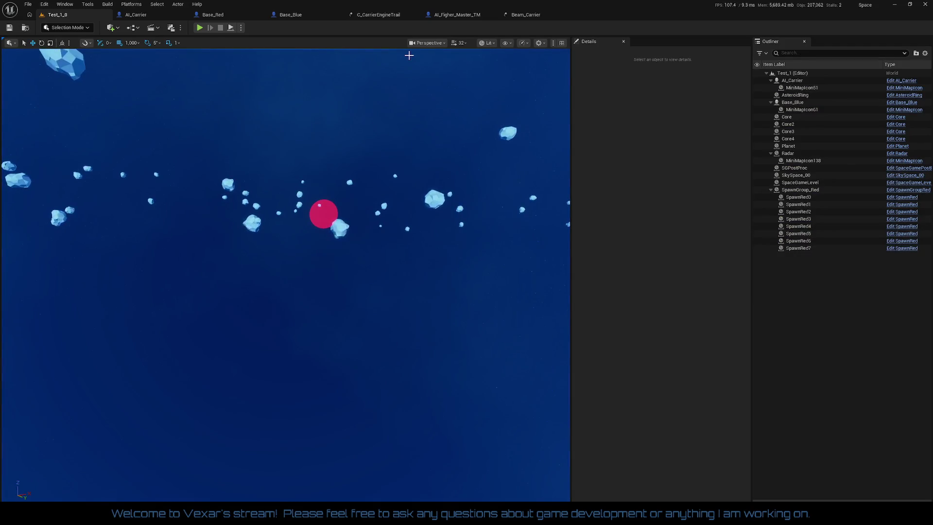
pyautogui.click(528, 17)
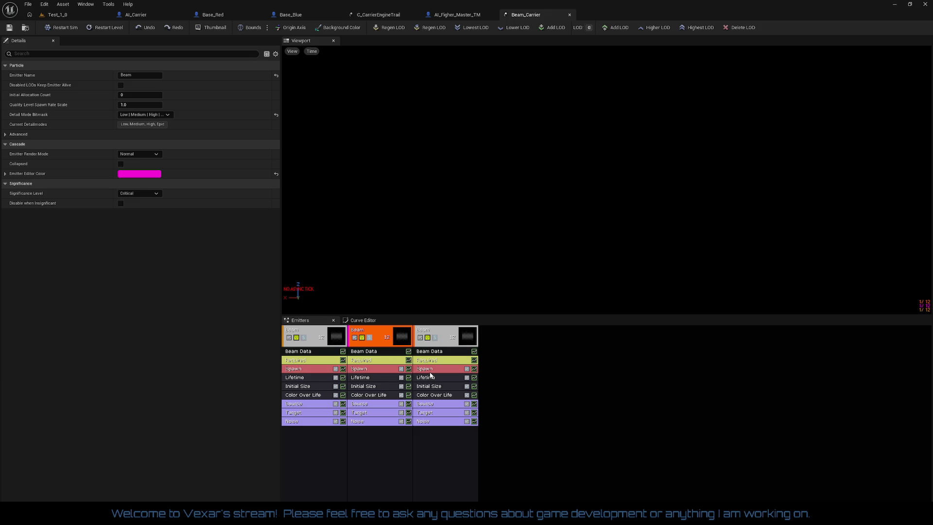
# - Set the first emitter's Noise Range Max Y and Min Y to 0
pyautogui.click(294, 421)
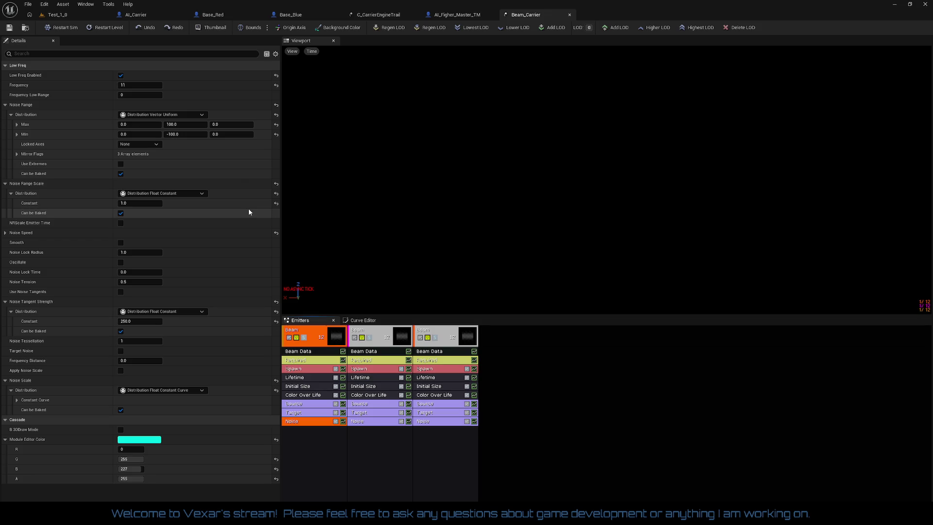
pyautogui.click(186, 125)
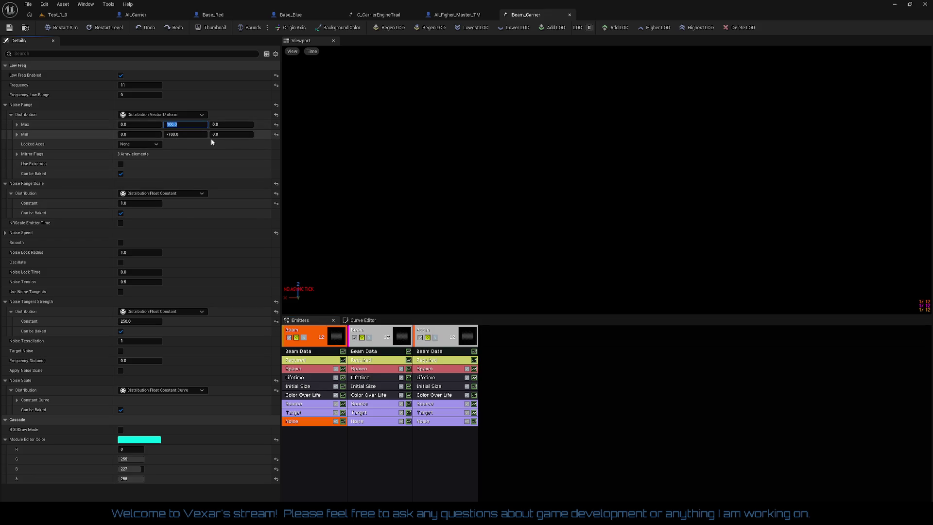
pyautogui.write('0')
pyautogui.press('Tab')
pyautogui.press('Tab')
pyautogui.press('Tab')
pyautogui.write('0')
pyautogui.press('Tab')
pyautogui.press('Tab')
pyautogui.hotkey('shift', 'Tab')
# - Delete the two duplicate Beam emitters, leaving a single Beam emitter
pyautogui.rightClick(379, 331)
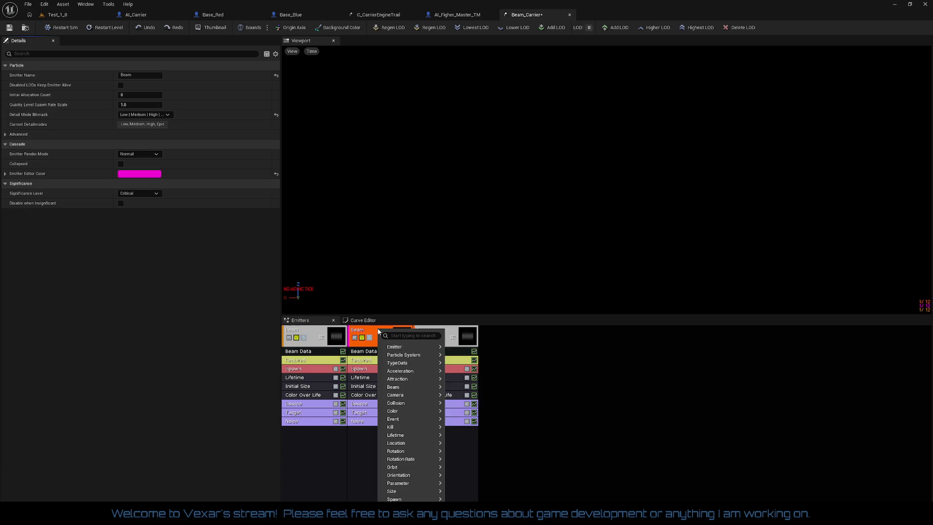
pyautogui.moveTo(408, 347)
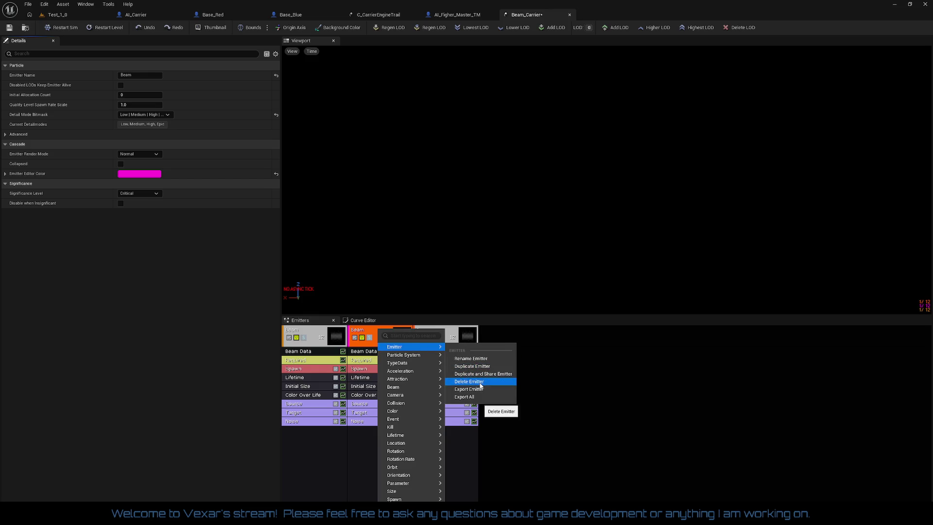
pyautogui.click(461, 382)
pyautogui.rightClick(374, 331)
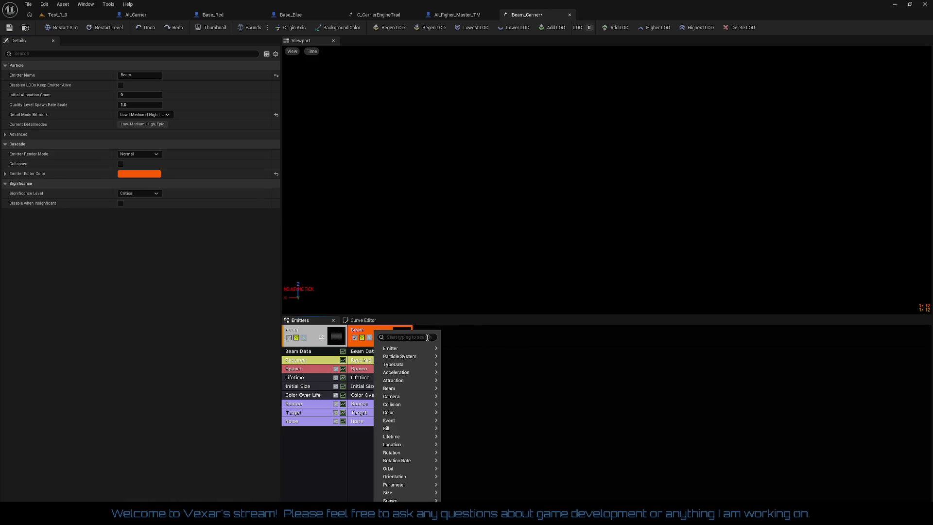
pyautogui.moveTo(427, 347)
pyautogui.click(475, 384)
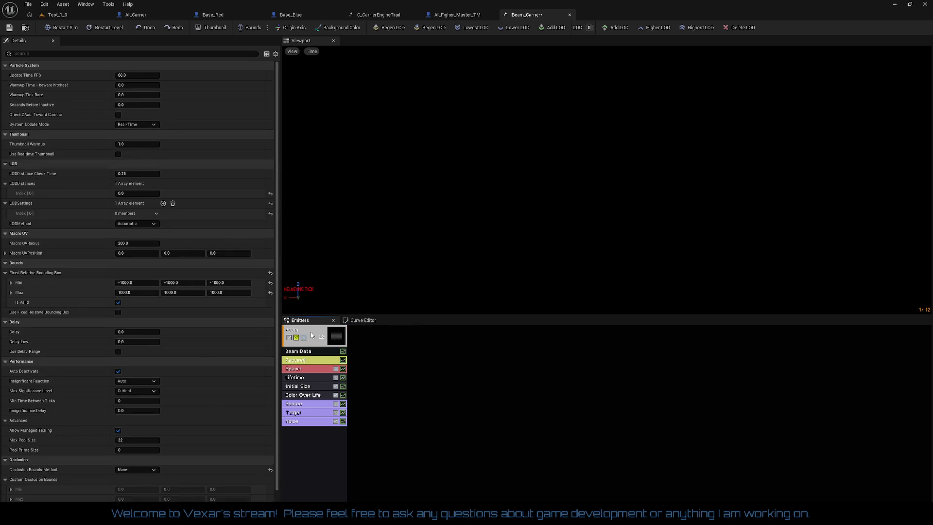
pyautogui.click(312, 335)
# - Set the Noise Range Max Z to 200 and Min Z to -200, then save
pyautogui.click(316, 421)
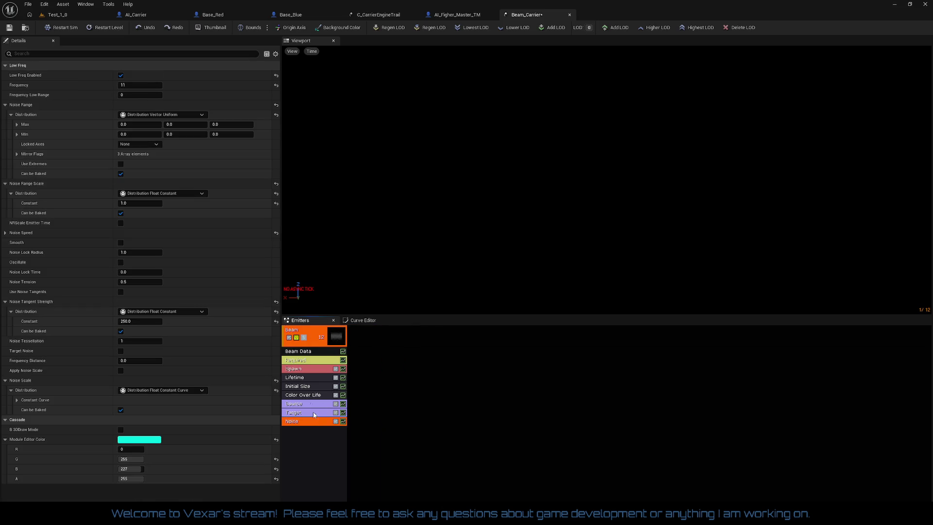
pyautogui.click(227, 127)
pyautogui.write('100')
pyautogui.press('Tab')
pyautogui.hotkey('shift', 'Tab')
pyautogui.hotkey('shift', 'Tab')
pyautogui.press('Tab')
pyautogui.write('200')
pyautogui.press('Tab')
pyautogui.press('Tab')
pyautogui.press('Tab')
pyautogui.write('-200')
pyautogui.press('Return')
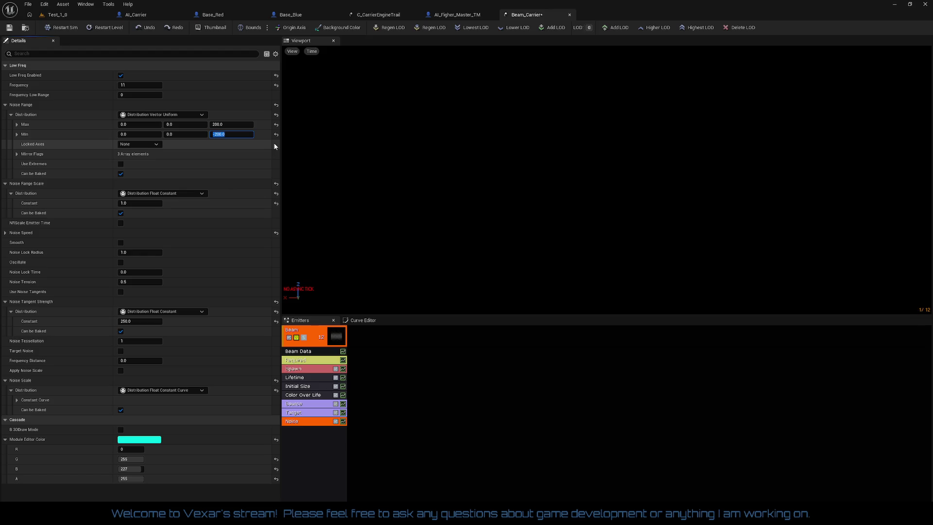
pyautogui.click(9, 28)
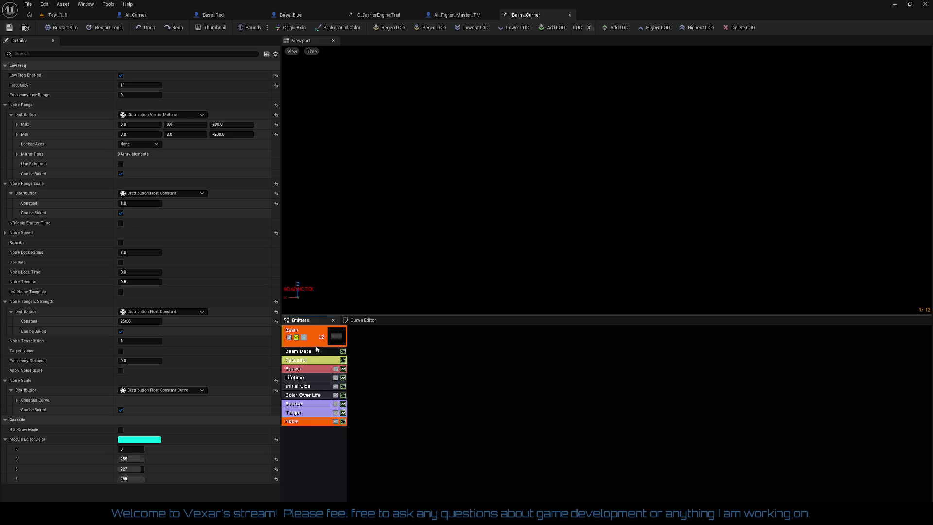
pyautogui.rightClick(313, 335)
# - Duplicate the Beam emitter once and restore the closed Emitters panel
pyautogui.moveTo(350, 156)
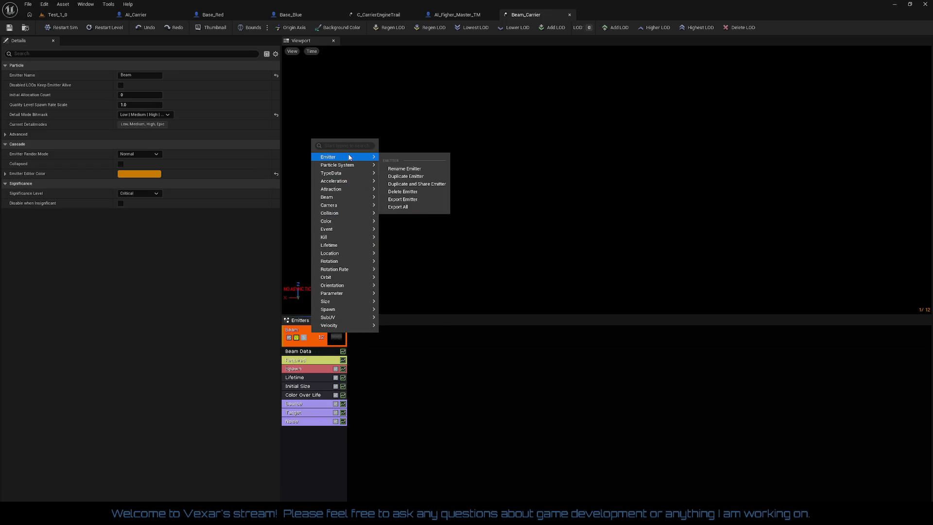
pyautogui.click(405, 177)
pyautogui.click(364, 320)
pyautogui.rightClick(378, 324)
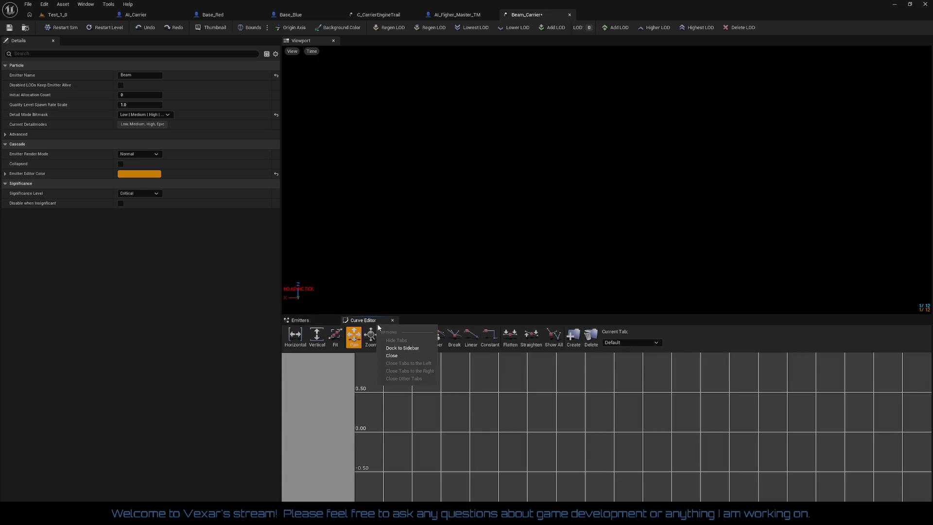
pyautogui.click(403, 379)
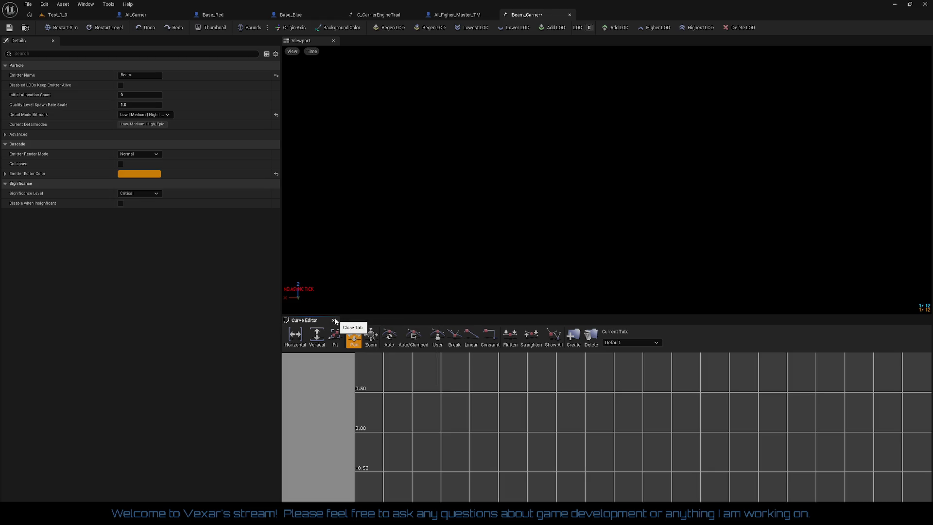
pyautogui.click(397, 188)
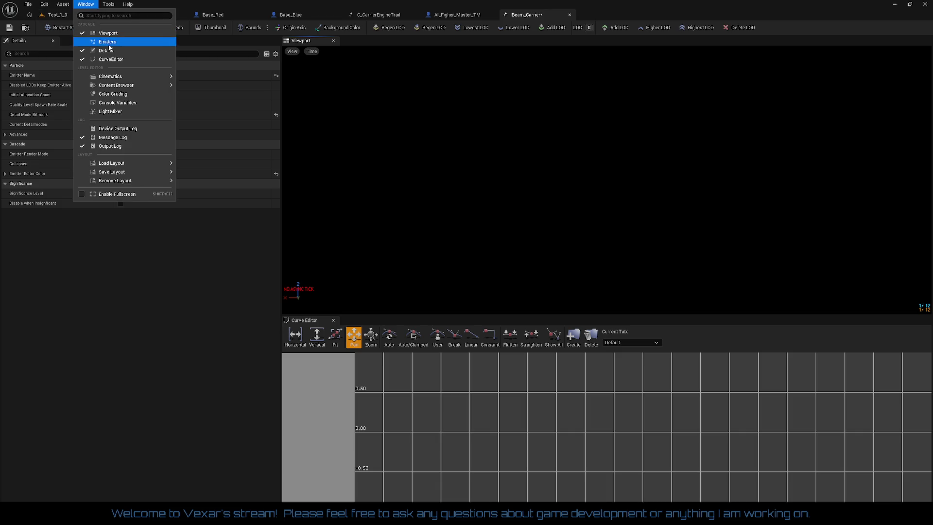
pyautogui.click(118, 42)
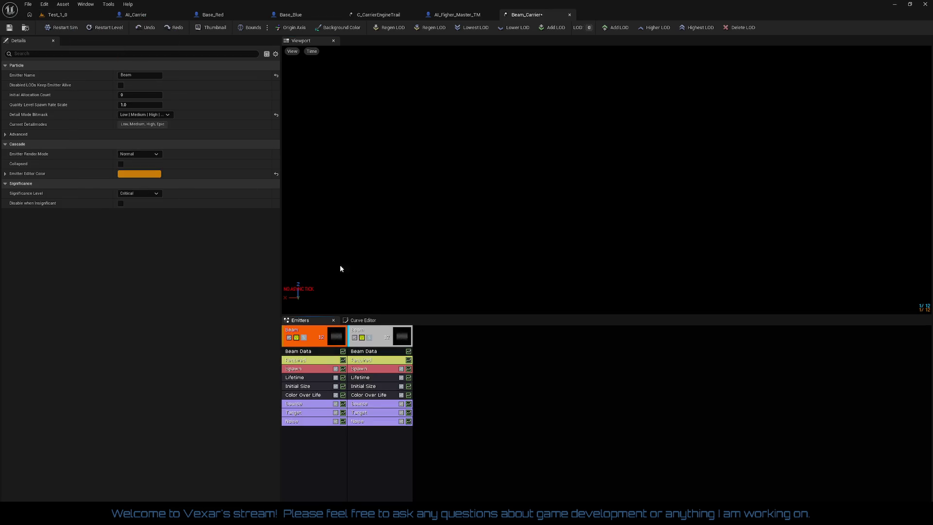
pyautogui.click(367, 320)
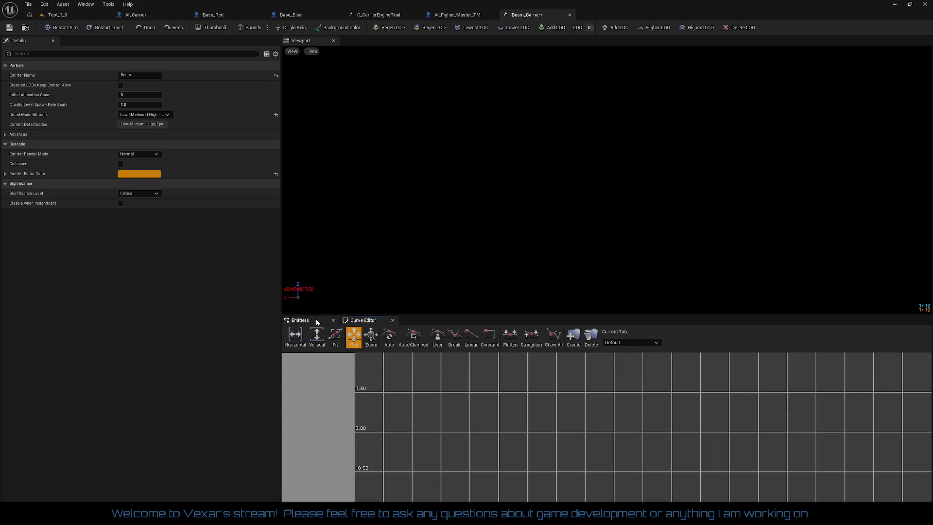
pyautogui.click(303, 321)
# - Duplicate the second Beam emitter to create a third
pyautogui.click(377, 341)
pyautogui.rightClick(379, 330)
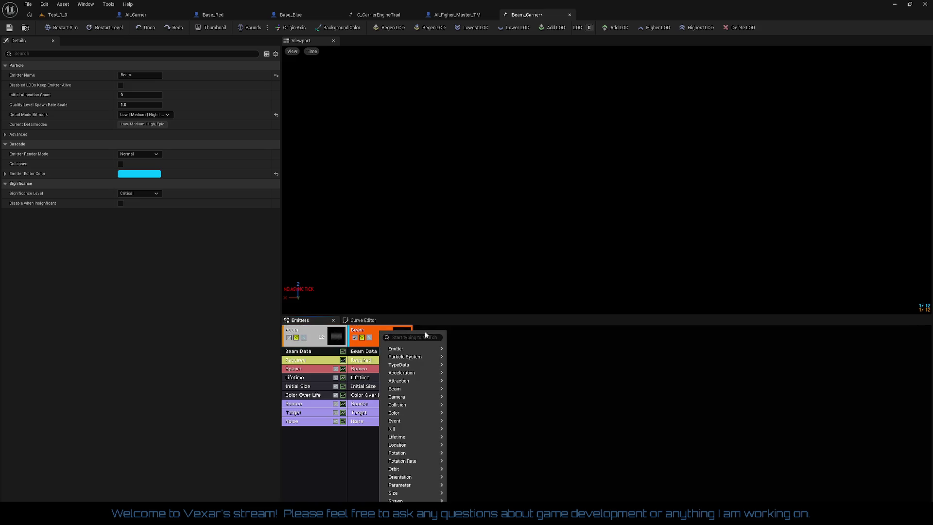
pyautogui.moveTo(418, 349)
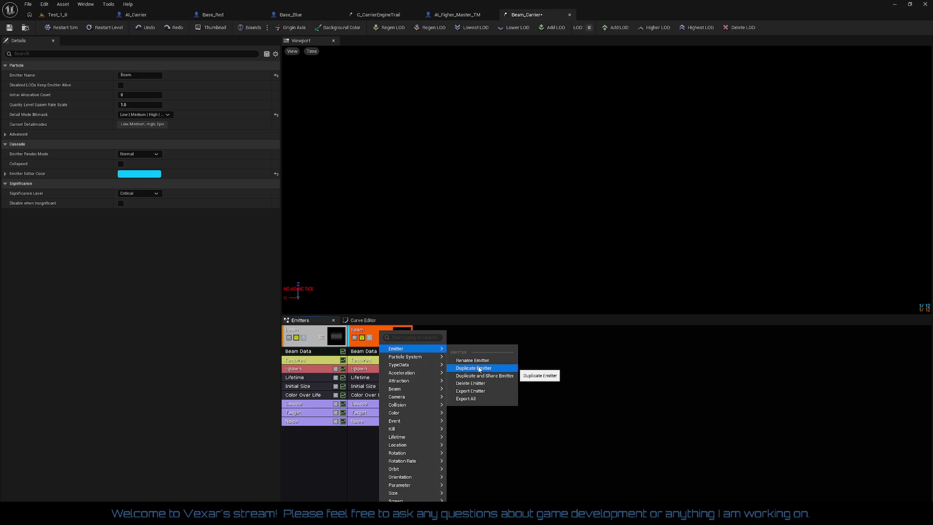
pyautogui.click(479, 369)
pyautogui.click(449, 352)
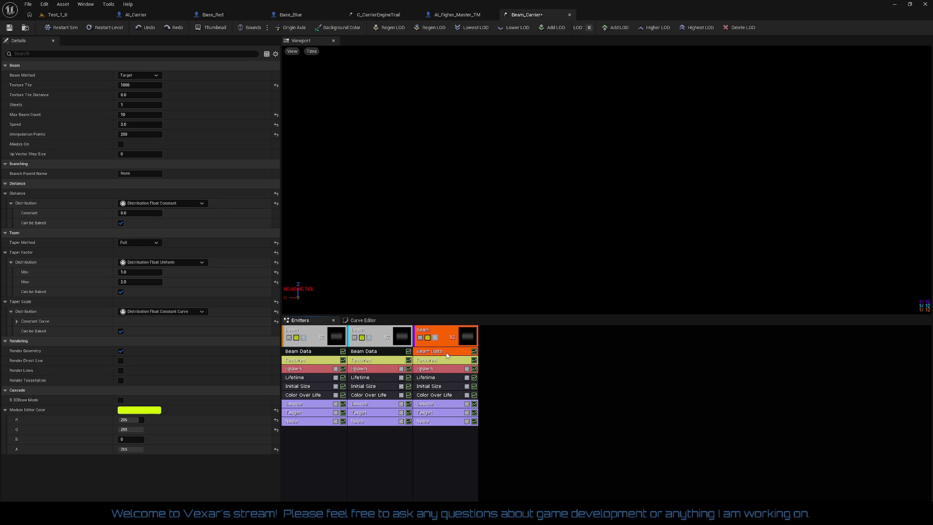
# - Give the first emitter Max Beam Count 1 and 100 Interpolation Points
pyautogui.click(275, 85)
pyautogui.click(385, 353)
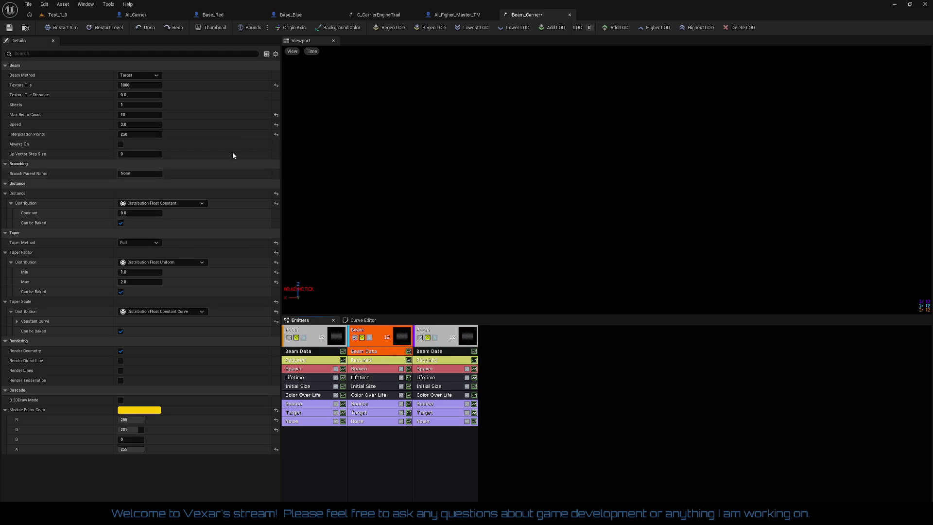
pyautogui.click(312, 353)
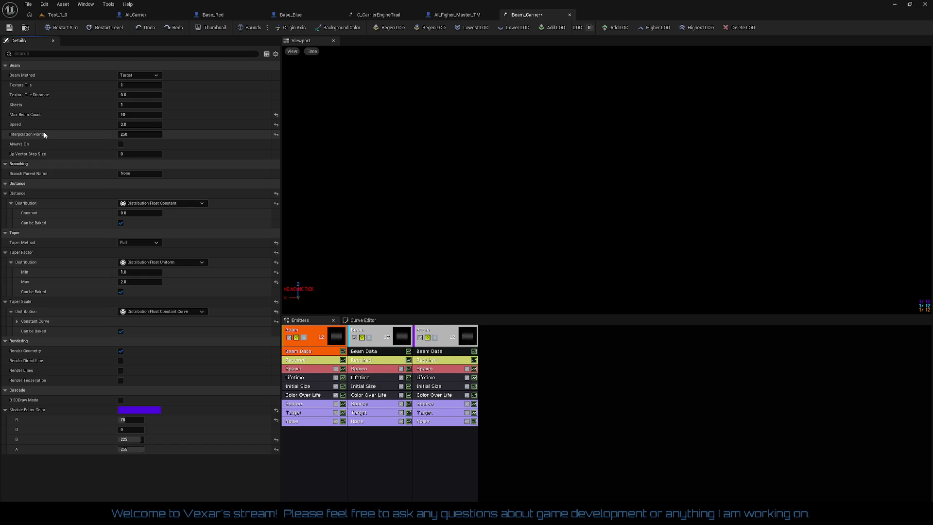
pyautogui.click(274, 116)
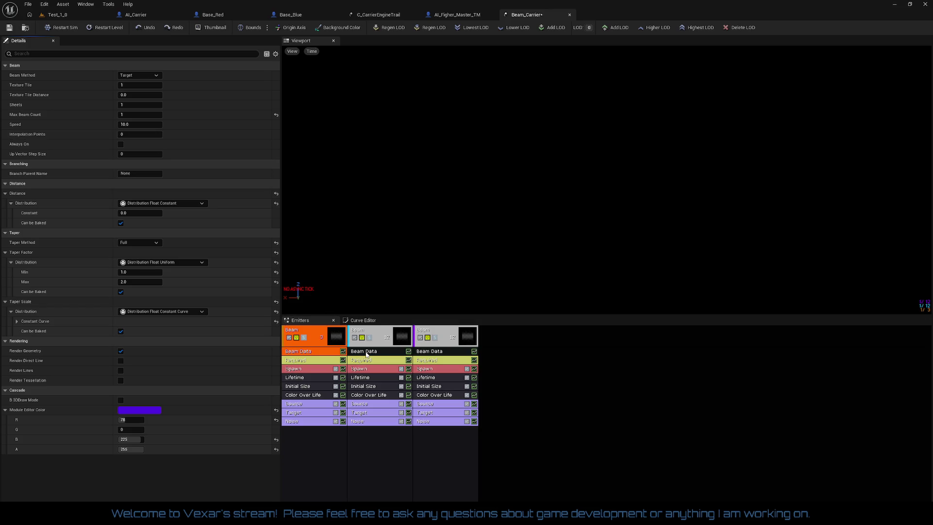
pyautogui.click(144, 135)
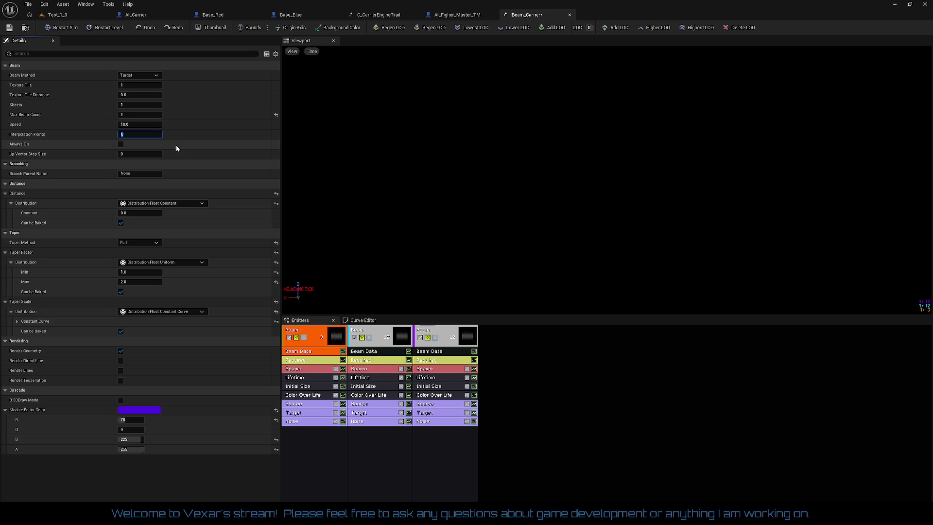
pyautogui.write('100')
pyautogui.press('Return')
# - Reset the second and third emitters' Max Beam Count, Speed and Interpolation Points, then save
pyautogui.click(379, 350)
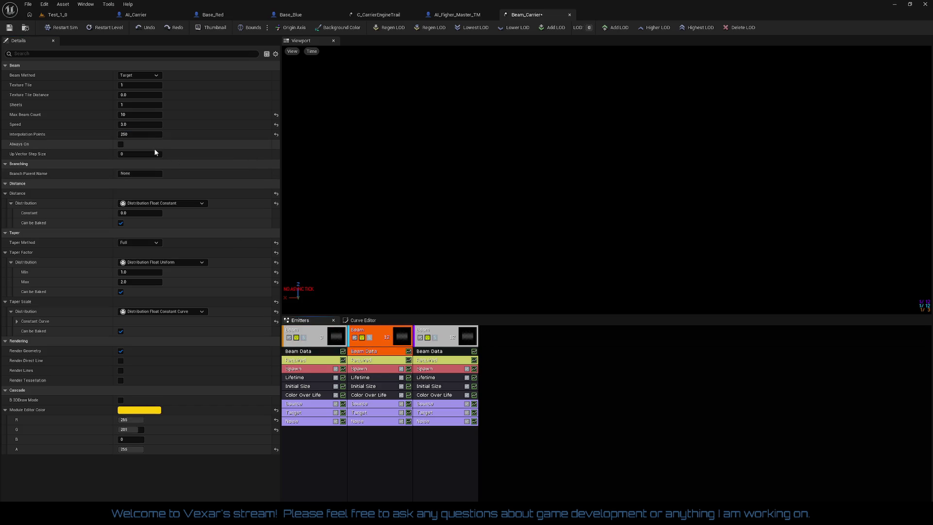
pyautogui.click(275, 136)
pyautogui.click(275, 125)
pyautogui.click(276, 116)
pyautogui.click(142, 133)
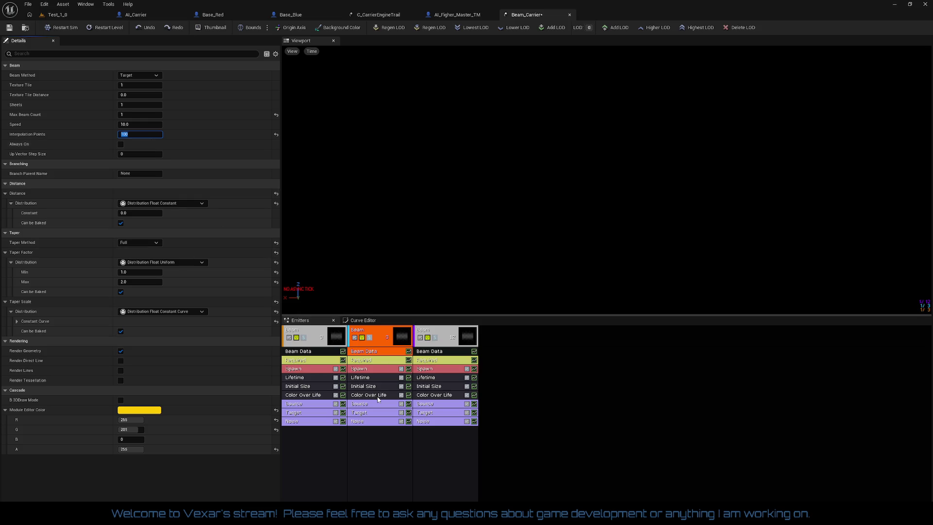
pyautogui.click(440, 352)
pyautogui.click(139, 135)
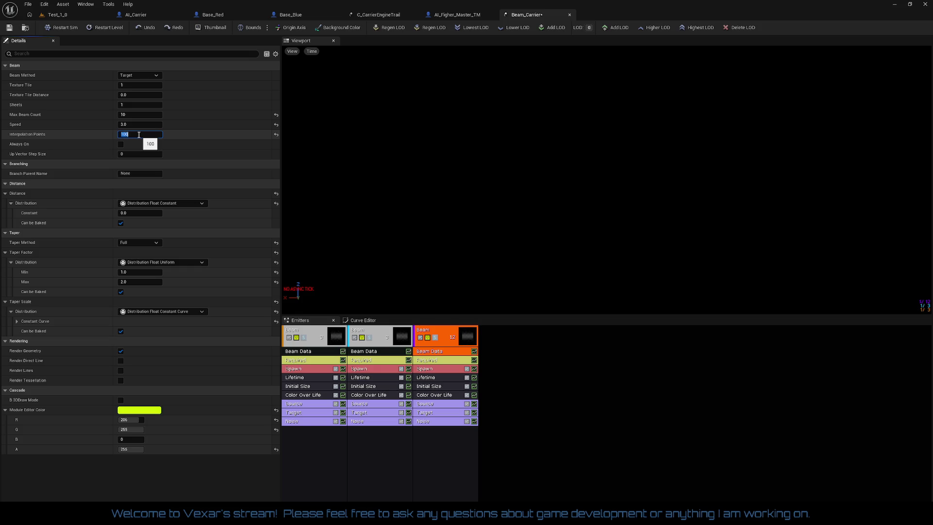
pyautogui.click(276, 115)
pyautogui.click(11, 28)
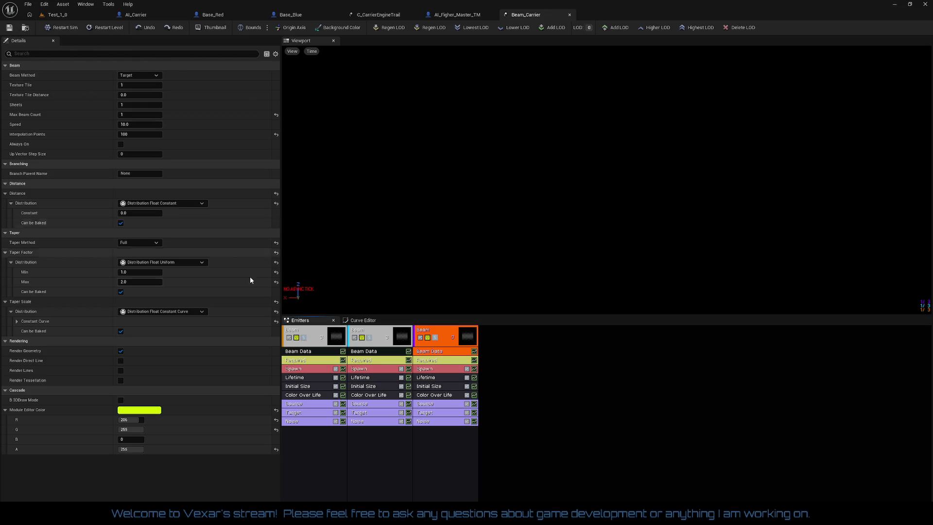
pyautogui.click(311, 386)
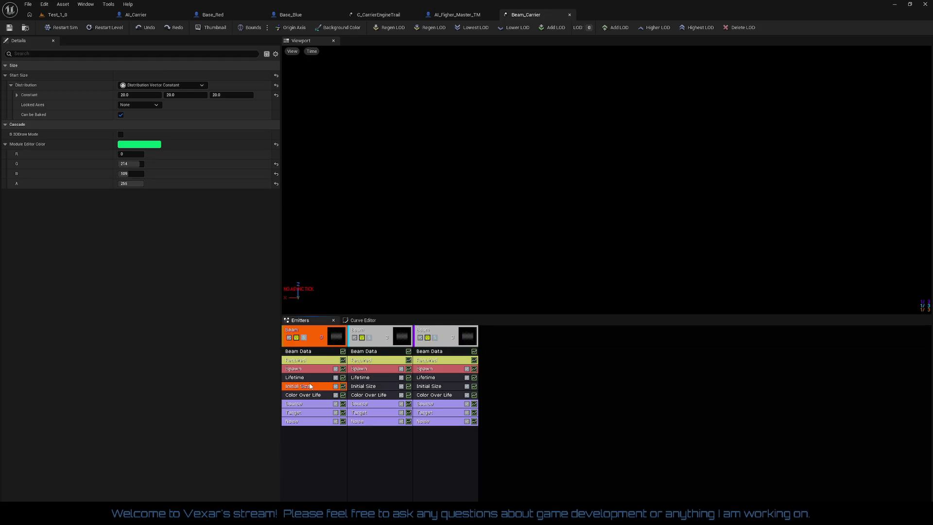
# - Edit the first and third emitters' Start Size, checking each emitter's Initial Size and saving
pyautogui.click(150, 94)
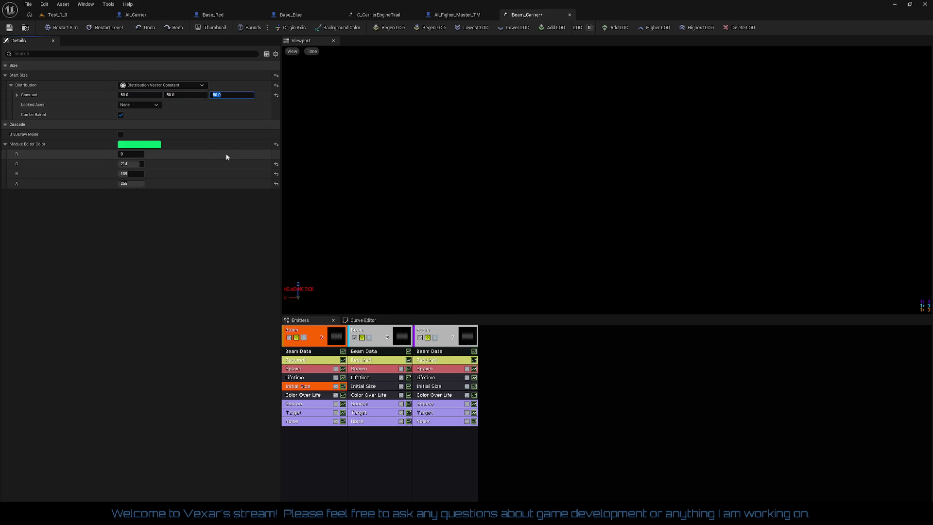
pyautogui.click(372, 387)
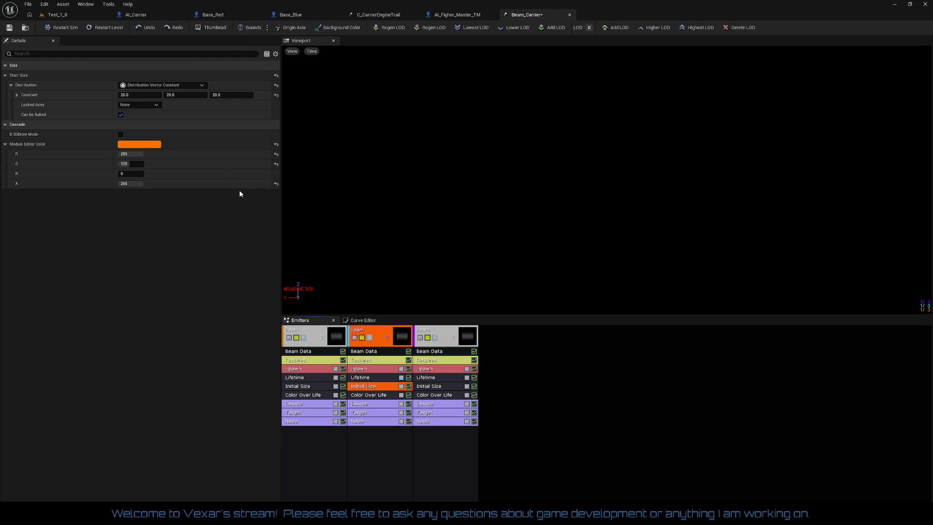
pyautogui.click(436, 388)
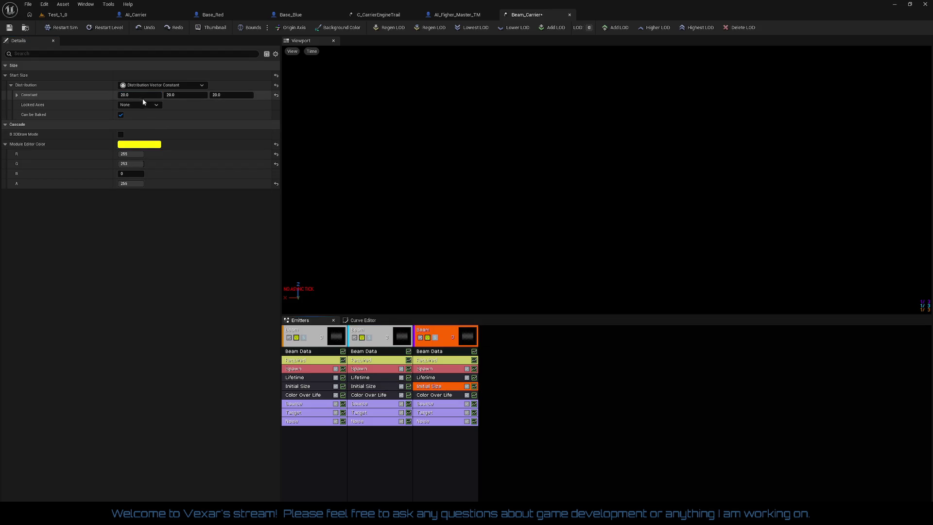
pyautogui.click(9, 28)
pyautogui.click(129, 97)
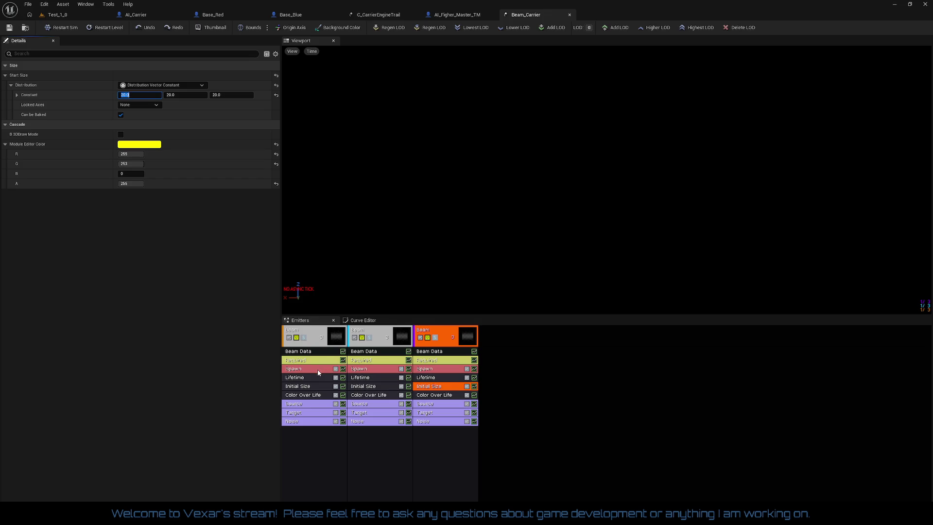
pyautogui.click(313, 387)
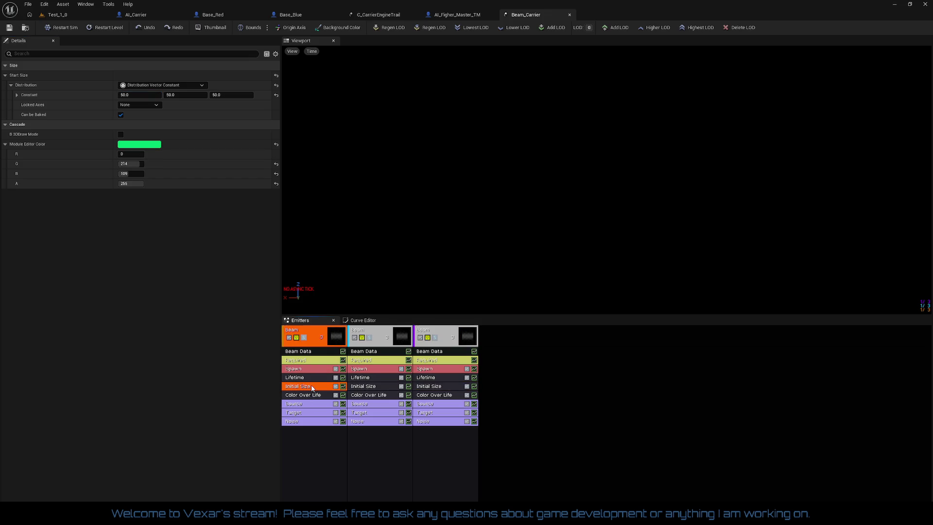
pyautogui.click(363, 385)
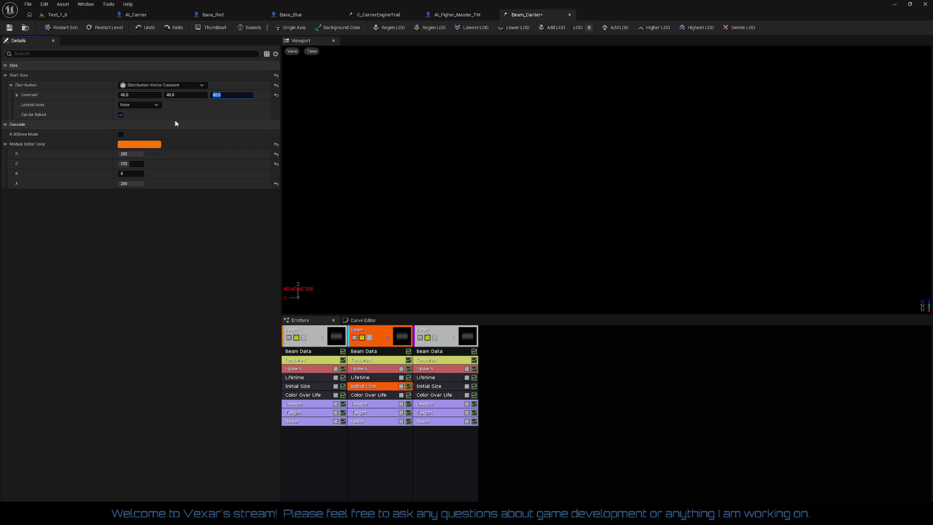
pyautogui.click(429, 388)
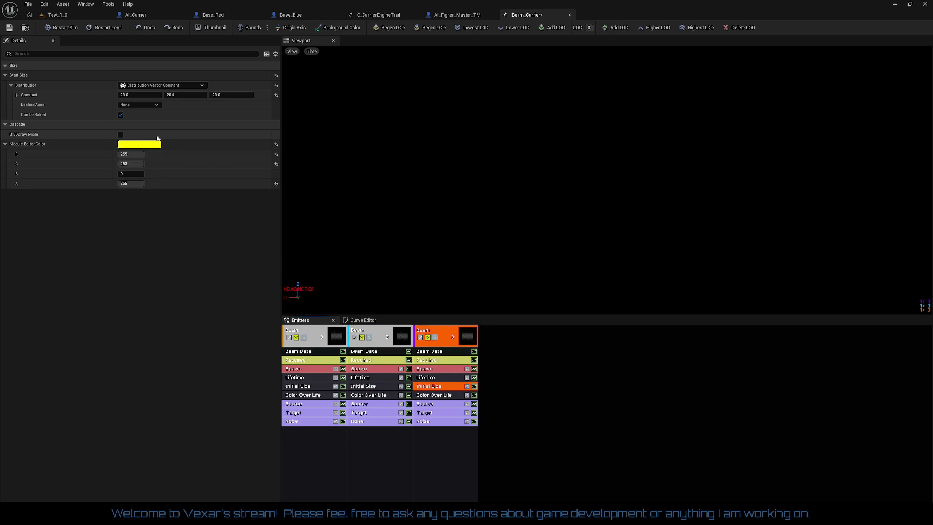
# - Set the third emitter's Start Size to 30 on all axes and save Beam_Carrier
pyautogui.click(139, 96)
pyautogui.write('30')
pyautogui.press('Tab')
pyautogui.write('30')
pyautogui.press('Tab')
pyautogui.write('30')
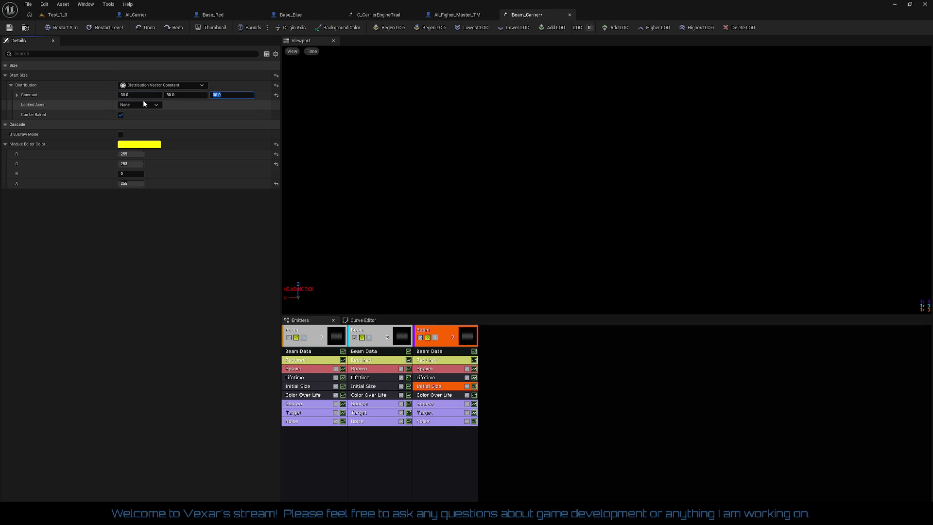
pyautogui.click(11, 29)
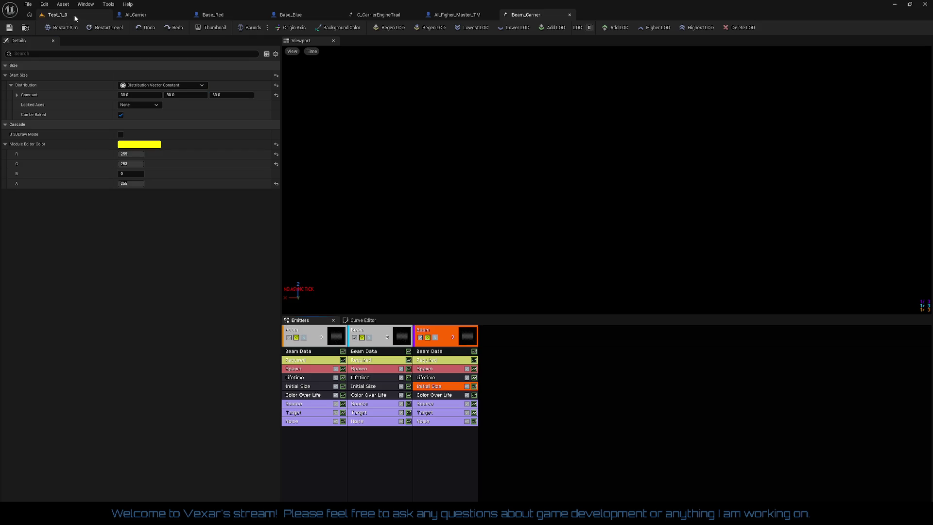
# - Play-test the Test_1_0 level, flying the ship with Shift boost, then end the session with Esc
pyautogui.click(57, 14)
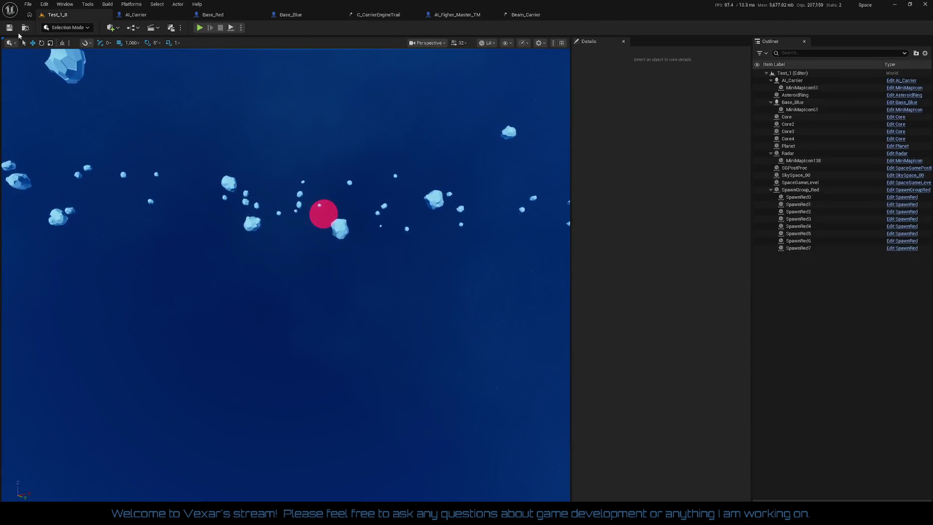
pyautogui.click(199, 28)
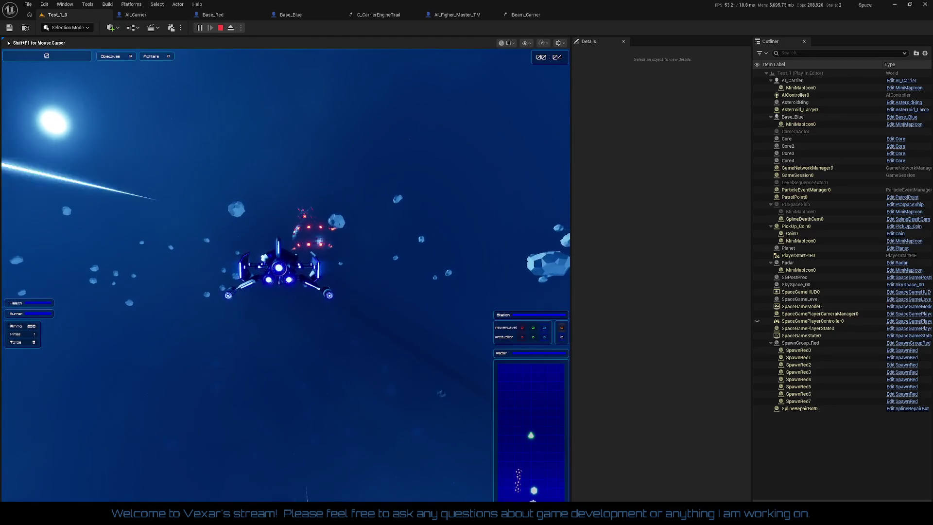
pyautogui.press('shift')
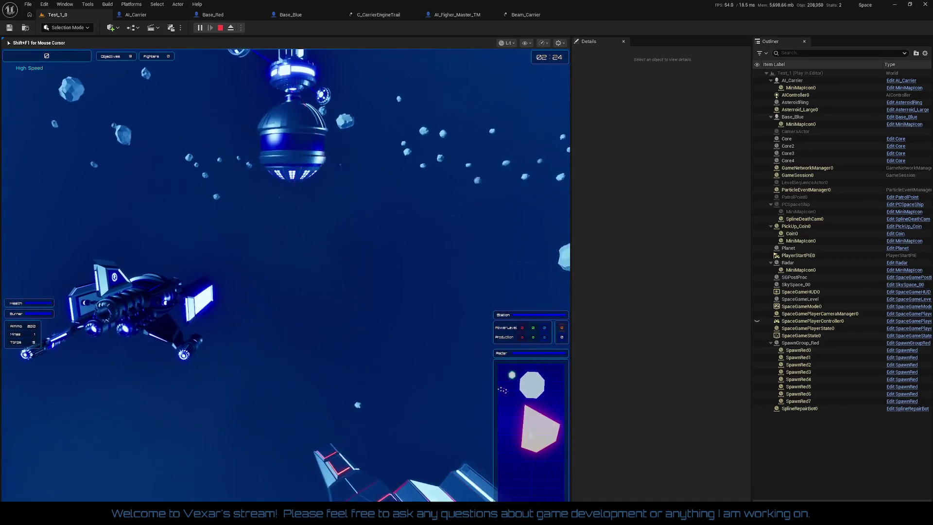
pyautogui.press('Escape')
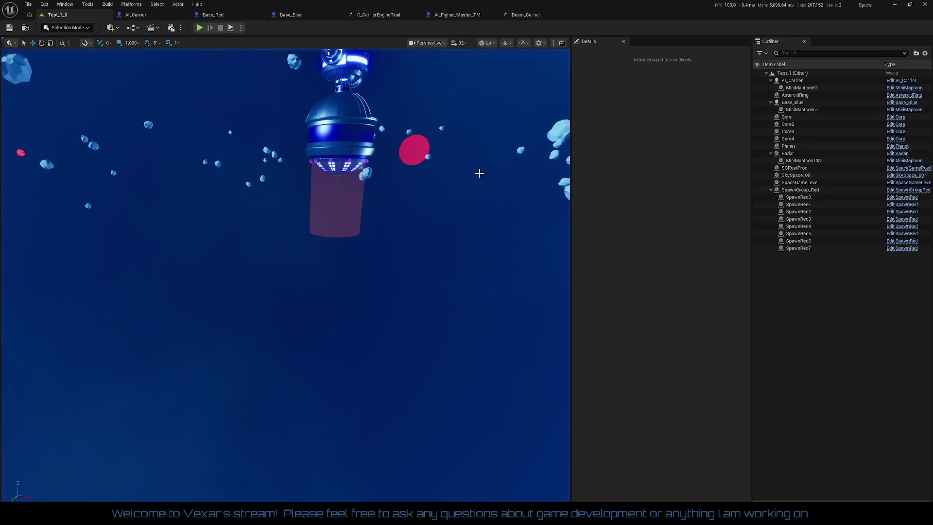
# - In Beam_Carrier, delete the third and second beam emitters, keeping only the first
pyautogui.click(535, 19)
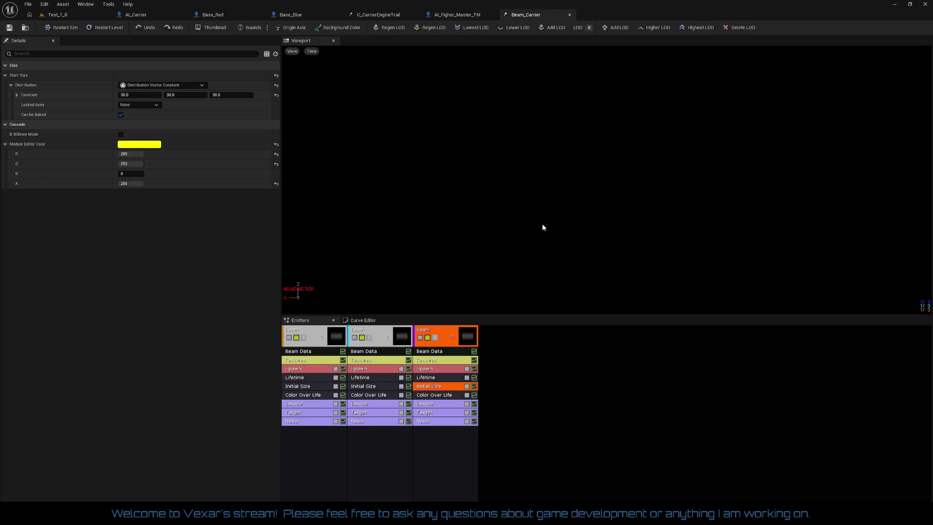
pyautogui.rightClick(440, 335)
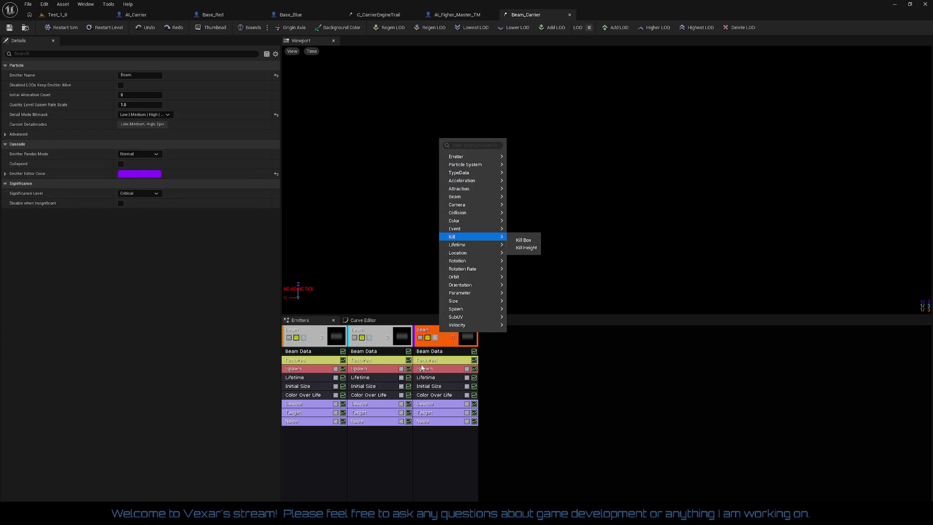
pyautogui.click(427, 334)
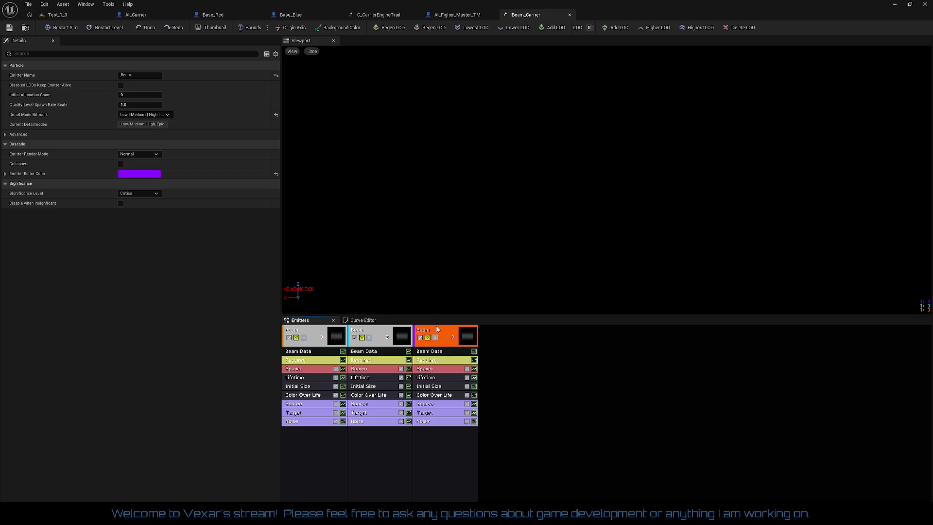
pyautogui.rightClick(442, 331)
pyautogui.moveTo(469, 346)
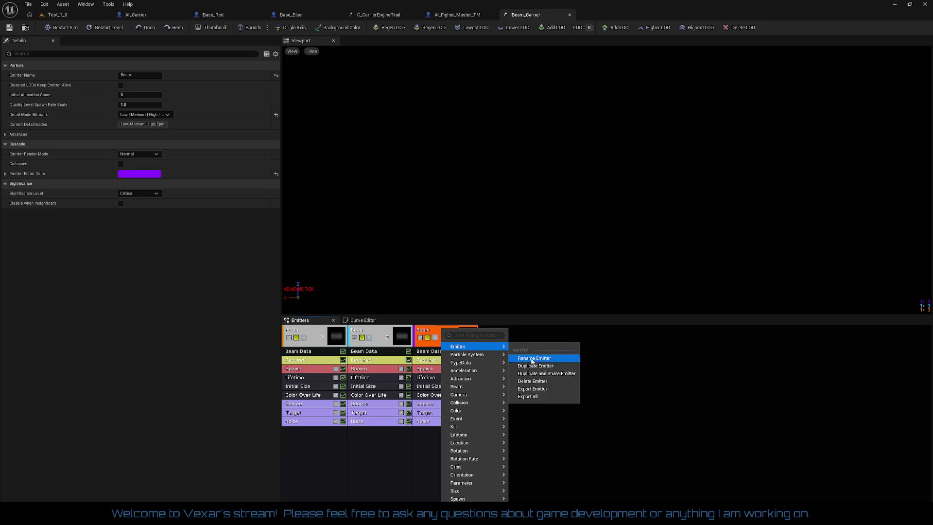
pyautogui.click(535, 381)
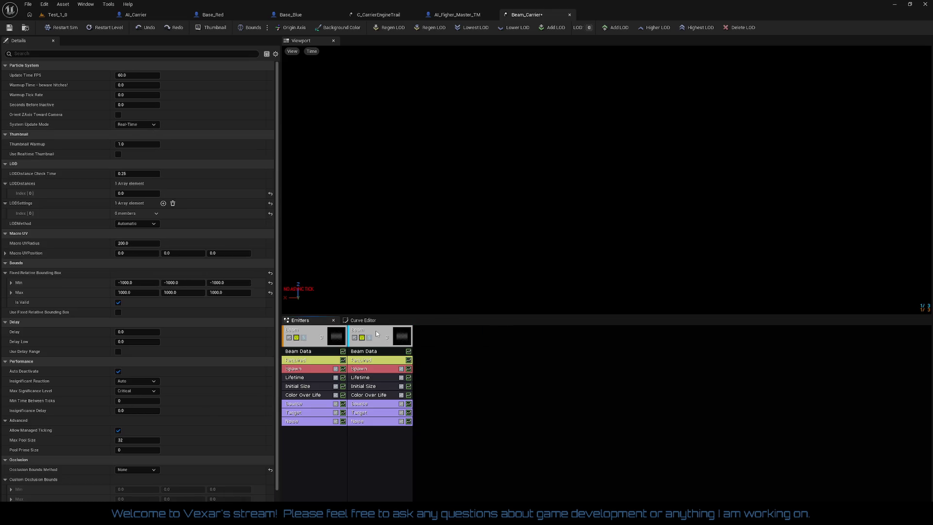
pyautogui.rightClick(376, 334)
pyautogui.moveTo(424, 351)
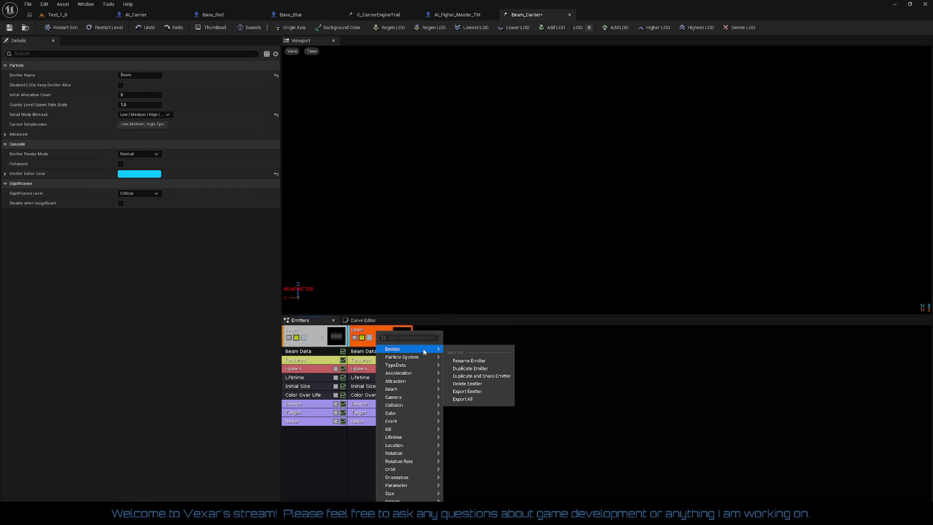
pyautogui.click(473, 384)
# - Review the remaining Beam emitter's Beam Data and Lifetime (0.1) and the system settings
pyautogui.click(314, 337)
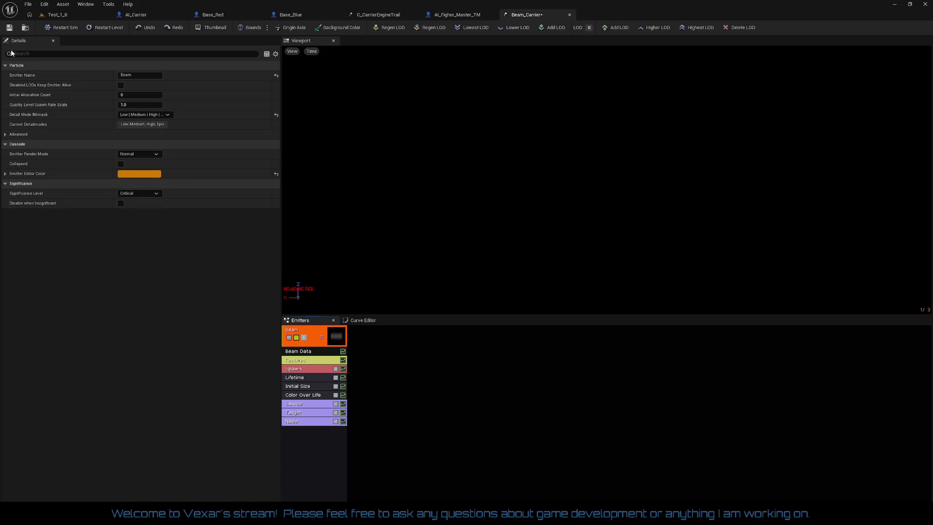
pyautogui.click(312, 352)
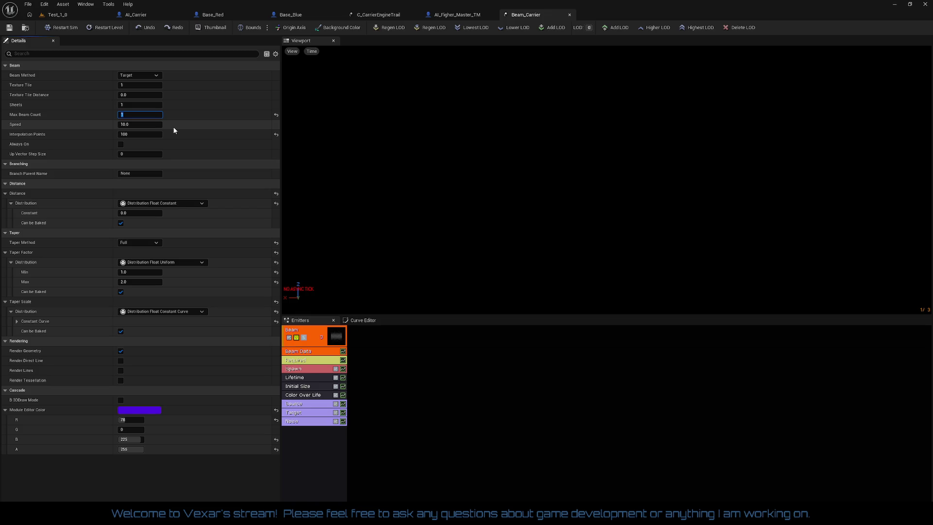
pyautogui.click(326, 378)
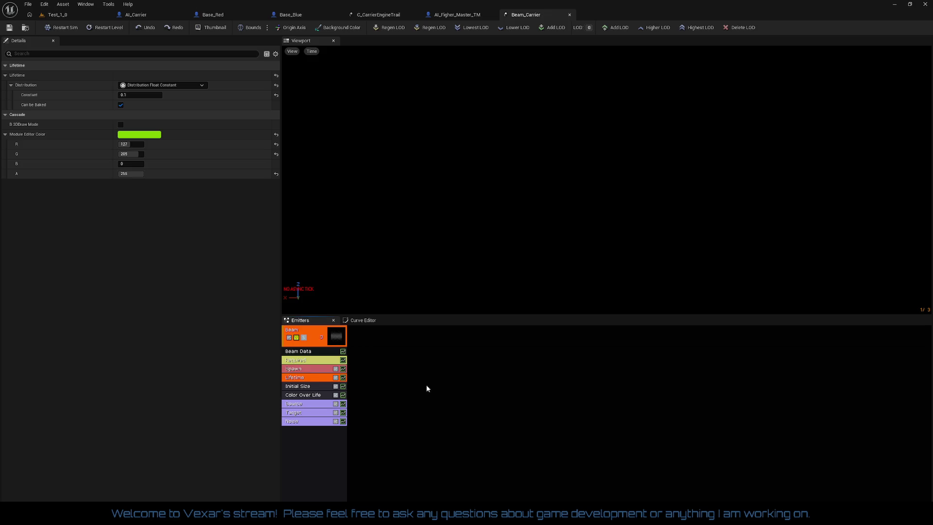
pyautogui.click(411, 377)
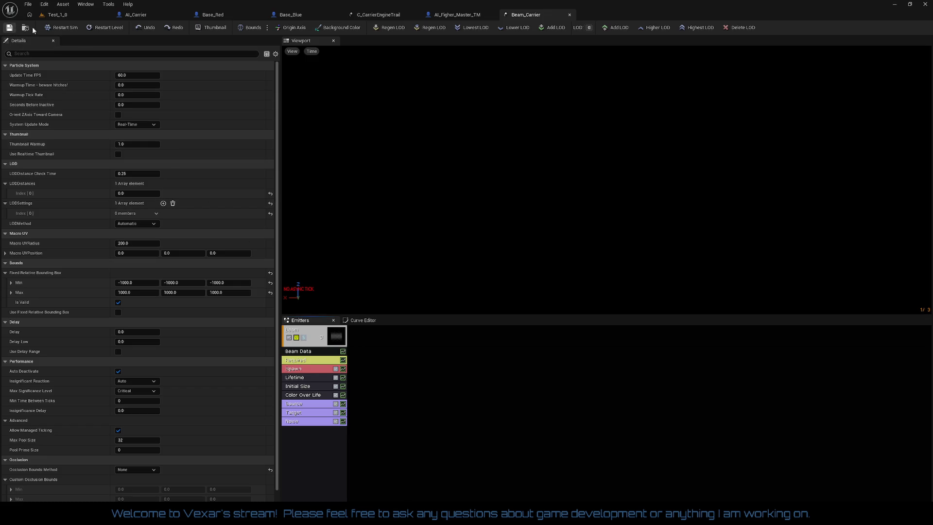
# - Run Play In Editor on Test_1_0 to watch the single-emitter carrier beams
pyautogui.click(83, 15)
pyautogui.click(199, 28)
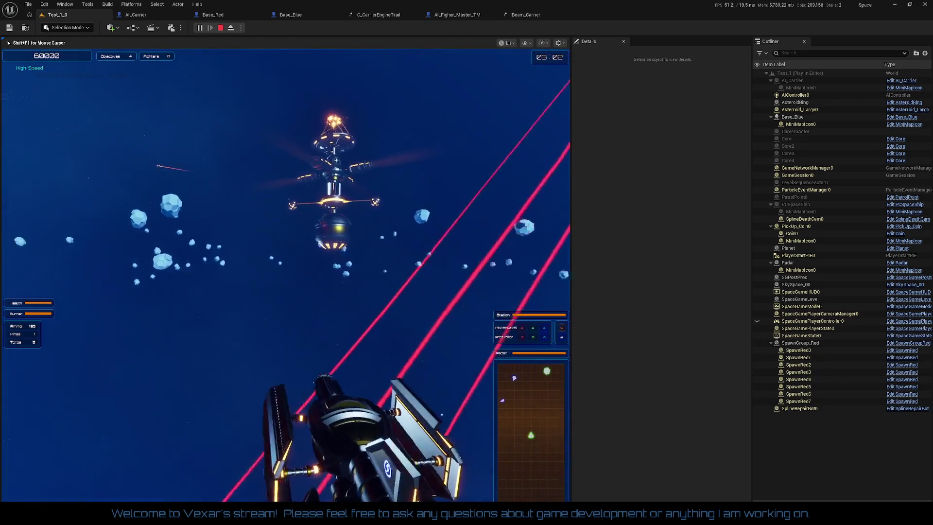
# - End the Test_1 Play-In-Editor session with Esc
pyautogui.press('Escape')
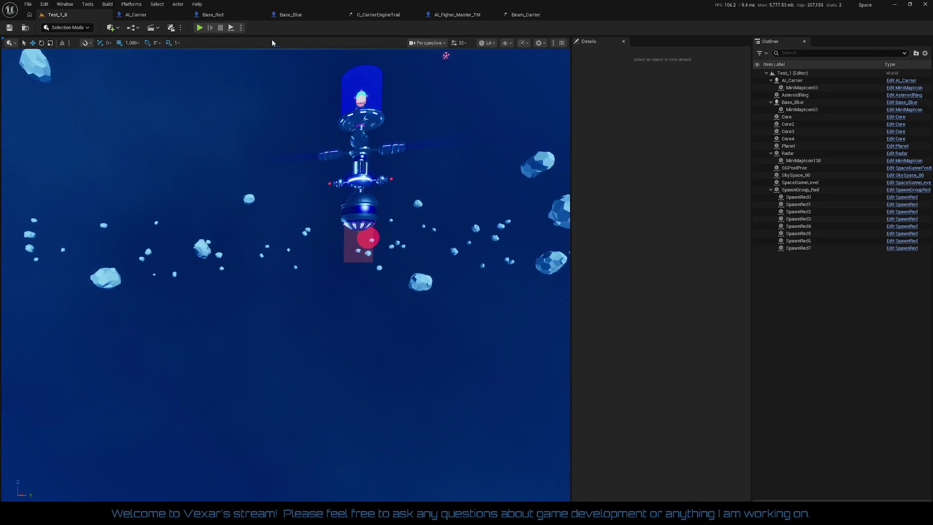
# - In AI_Carrier's EventGraph, open the Death collapsed graph
pyautogui.click(138, 17)
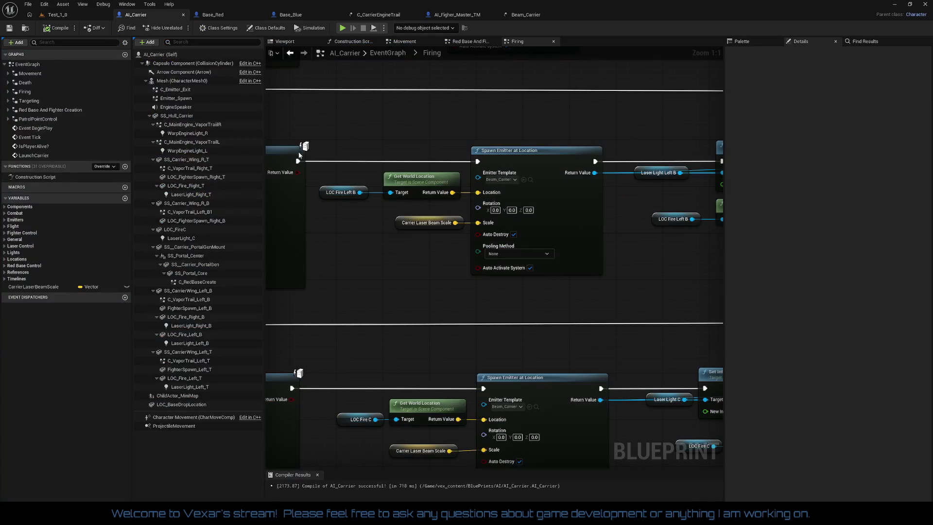
pyautogui.scroll(-3, 369, 260)
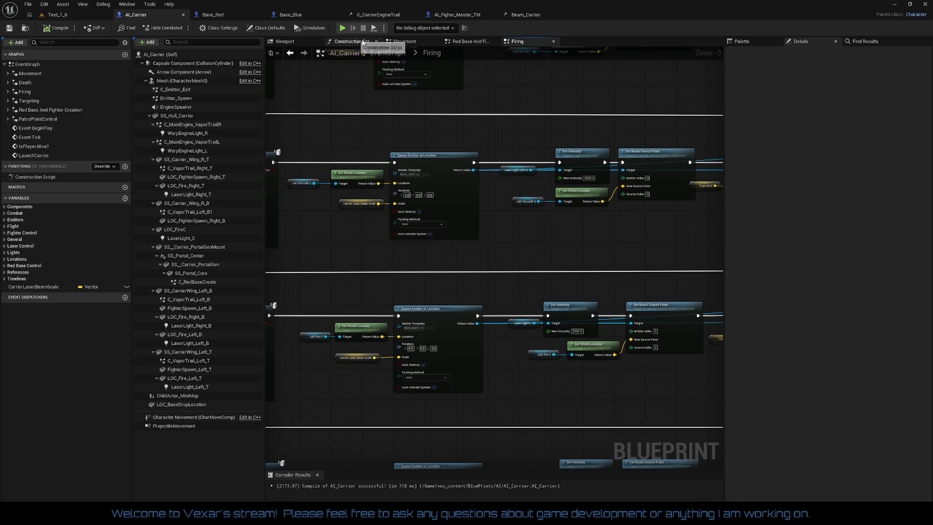
pyautogui.click(386, 54)
pyautogui.scroll(5, 396, 209)
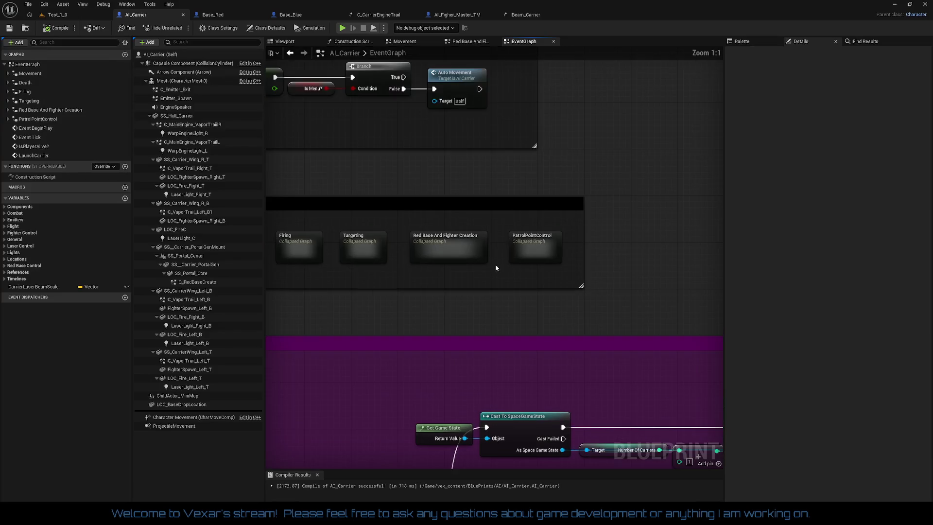
pyautogui.click(372, 245)
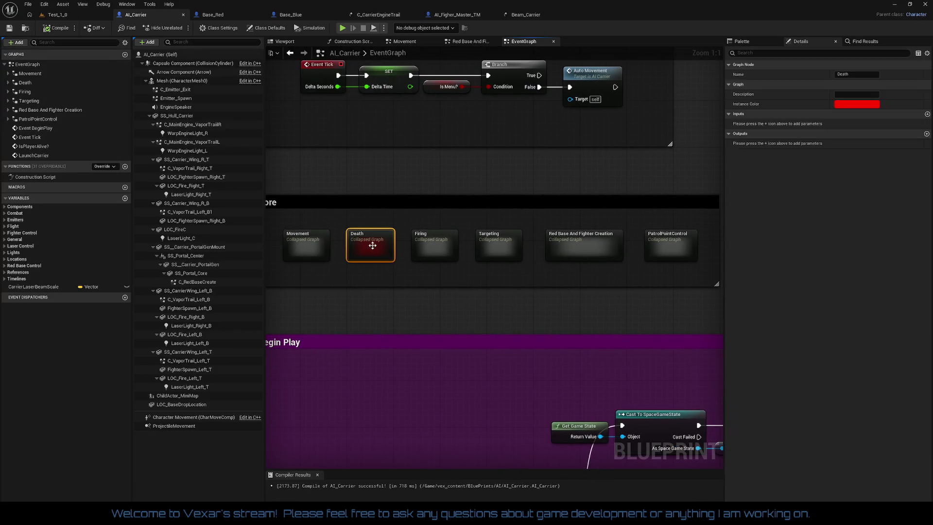
pyautogui.doubleClick(372, 245)
# - Shift the Destroy Emitters Is Valid, Branch and Destroy Component nodes slightly right
pyautogui.scroll(3, 450, 281)
pyautogui.moveTo(427, 363)
pyautogui.mouseDown()
pyautogui.moveTo(522, 328)
pyautogui.moveTo(204, 331)
pyautogui.moveTo(479, 330)
pyautogui.moveTo(357, 330)
pyautogui.moveTo(438, 486)
pyautogui.mouseUp()
pyautogui.scroll(4, 522, 327)
pyautogui.scroll(-1, 409, 330)
pyautogui.scroll(2, 435, 396)
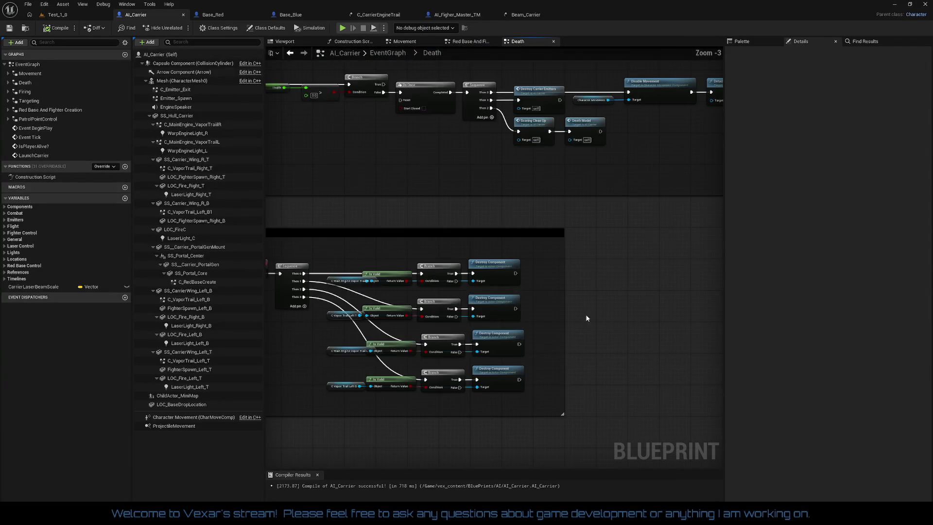
pyautogui.moveTo(475, 325)
pyautogui.mouseDown()
pyautogui.moveTo(569, 325)
pyautogui.moveTo(704, 248)
pyautogui.moveTo(704, 282)
pyautogui.moveTo(696, 196)
pyautogui.moveTo(708, 96)
pyautogui.mouseUp()
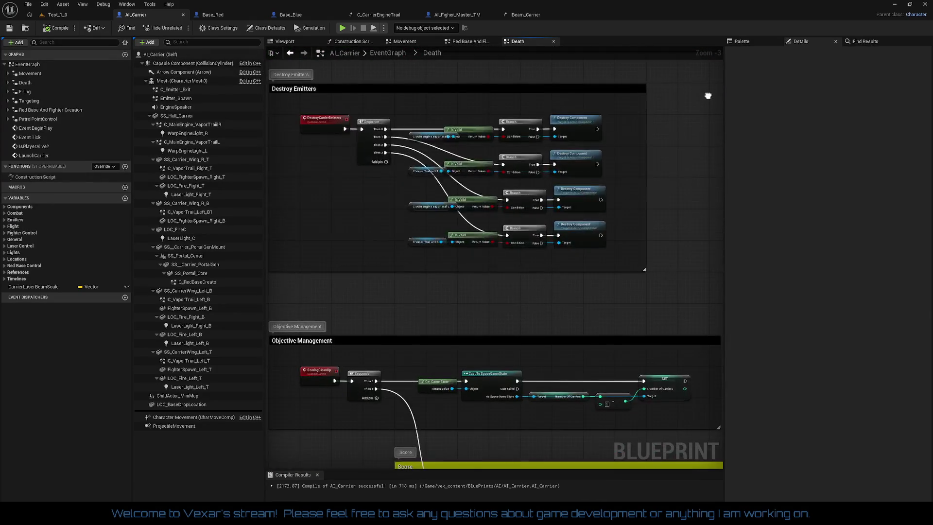
pyautogui.scroll(3, 448, 211)
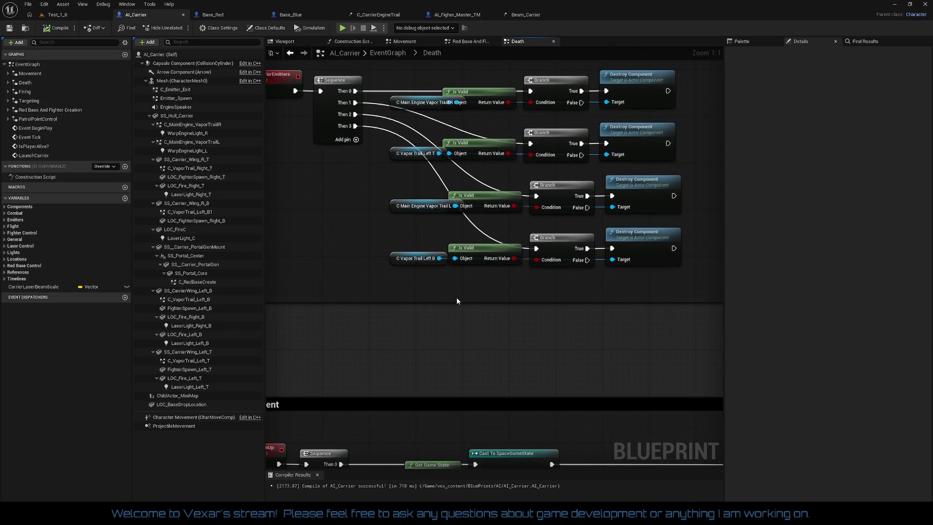
pyautogui.moveTo(483, 295)
pyautogui.mouseDown()
pyautogui.moveTo(551, 343)
pyautogui.moveTo(590, 351)
pyautogui.moveTo(410, 363)
pyautogui.mouseUp()
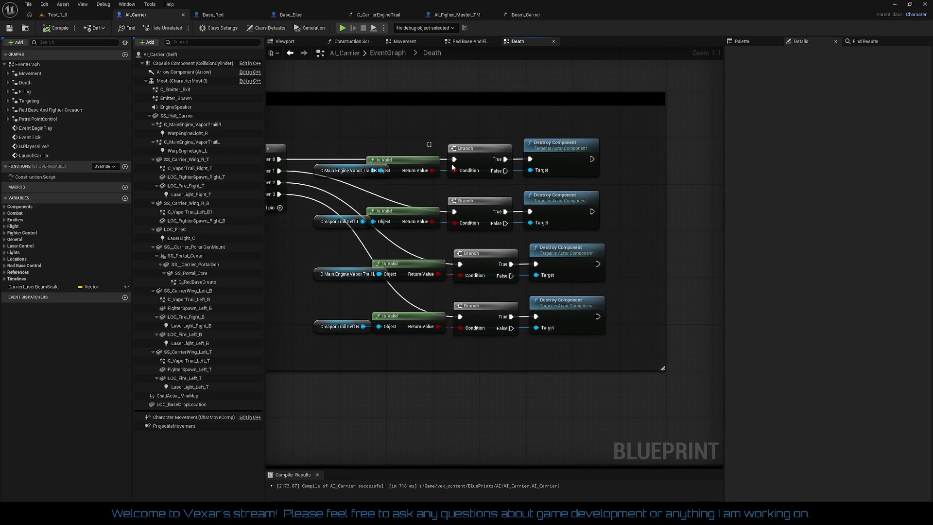
pyautogui.moveTo(569, 160); pyautogui.dragTo(602, 163)
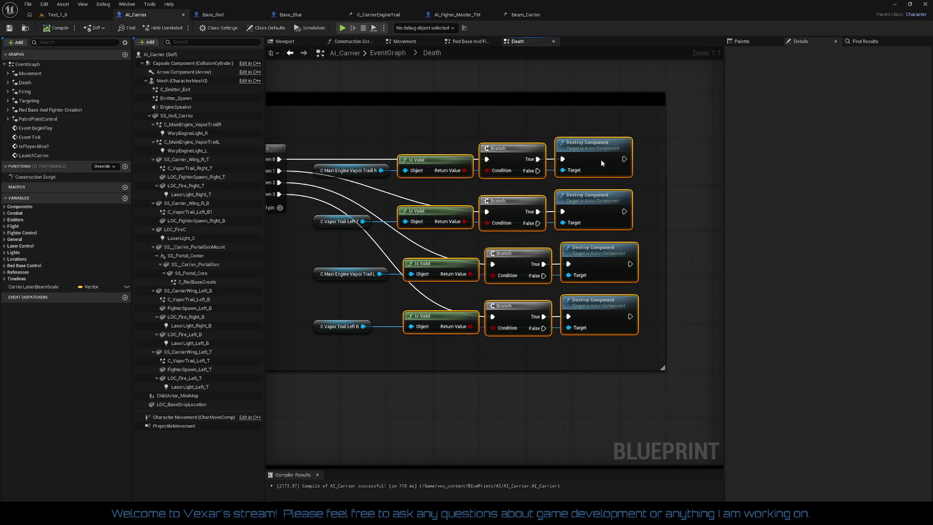
pyautogui.scroll(-4, 600, 159)
pyautogui.moveTo(620, 180)
pyautogui.mouseDown()
pyautogui.moveTo(610, 167)
pyautogui.moveTo(629, 250)
pyautogui.moveTo(614, 283)
pyautogui.moveTo(635, 261)
pyautogui.moveTo(639, 237)
pyautogui.mouseUp()
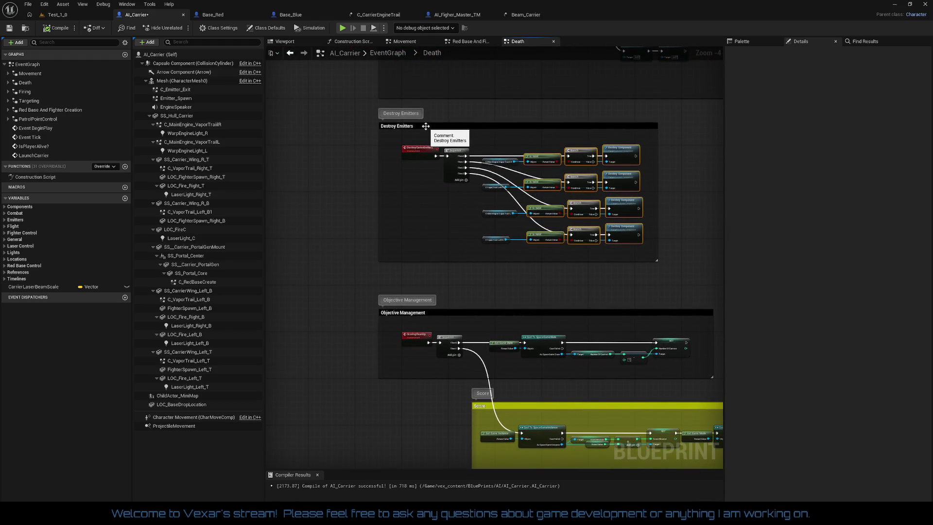
# - Move the Destroy Emitters comment box left and down and make it taller
pyautogui.moveTo(417, 130)
pyautogui.mouseDown()
pyautogui.moveTo(339, 138)
pyautogui.moveTo(270, 162)
pyautogui.moveTo(259, 179)
pyautogui.moveTo(302, 217)
pyautogui.moveTo(296, 235)
pyautogui.mouseUp()
pyautogui.scroll(1, 410, 184)
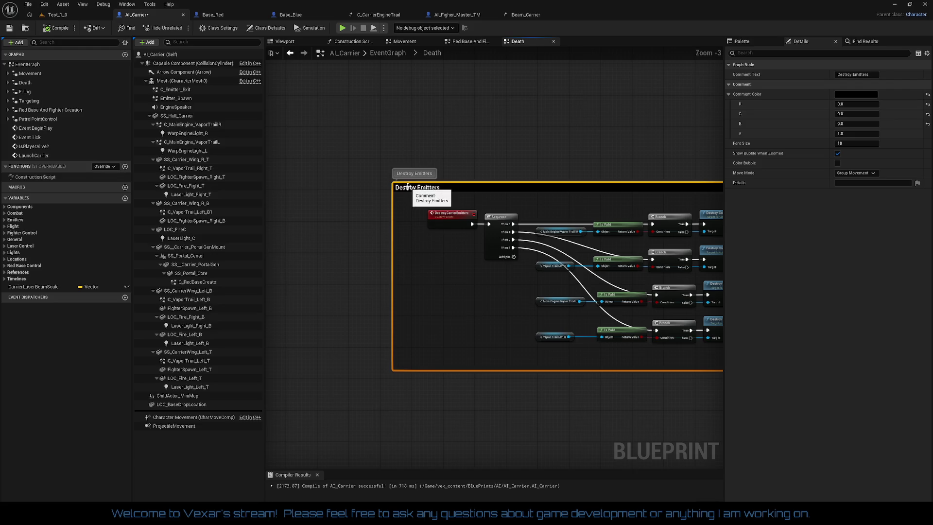
pyautogui.moveTo(407, 186); pyautogui.dragTo(370, 196)
pyautogui.moveTo(394, 278)
pyautogui.mouseDown()
pyautogui.moveTo(311, 273)
pyautogui.moveTo(288, 210)
pyautogui.mouseUp()
pyautogui.moveTo(389, 310)
pyautogui.mouseDown()
pyautogui.moveTo(394, 430)
pyautogui.moveTo(458, 251)
pyautogui.mouseUp()
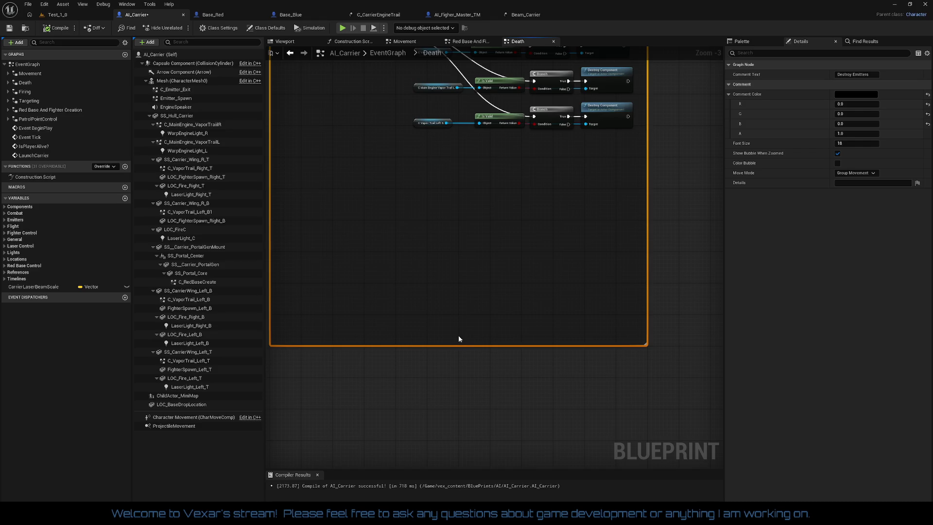
# - Drag Emitter_Spawn from the Components panel into the Death graph as a reference node
pyautogui.scroll(1, 457, 340)
pyautogui.moveTo(464, 369); pyautogui.dragTo(471, 372)
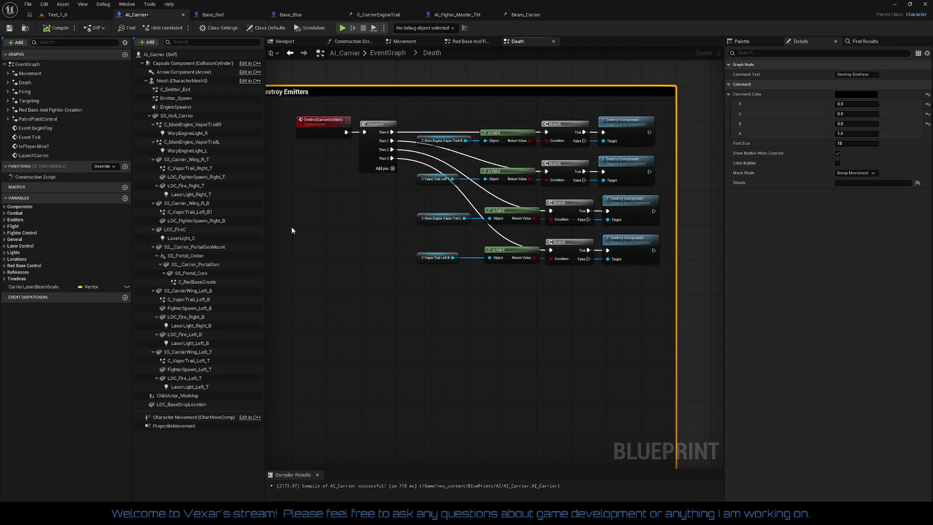
pyautogui.scroll(2, 404, 224)
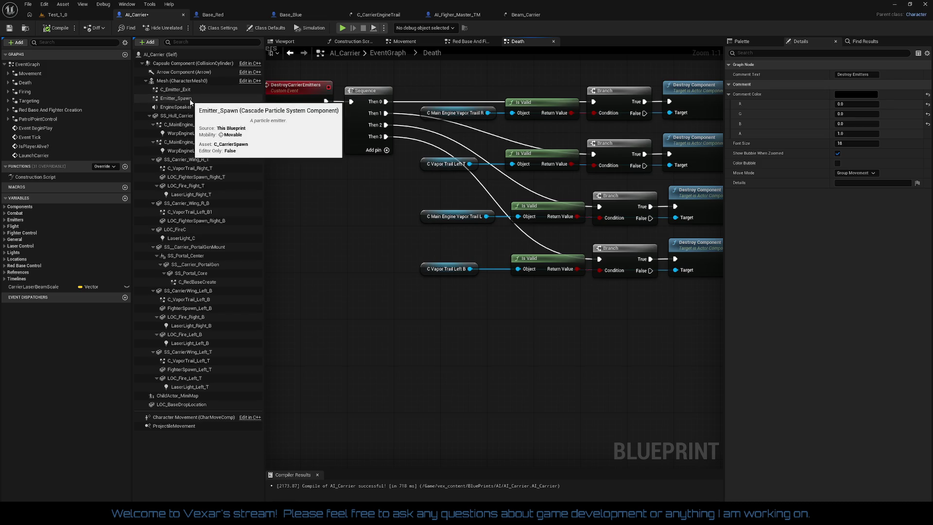
pyautogui.moveTo(191, 99)
pyautogui.mouseDown()
pyautogui.moveTo(322, 213)
pyautogui.moveTo(383, 304)
pyautogui.mouseUp()
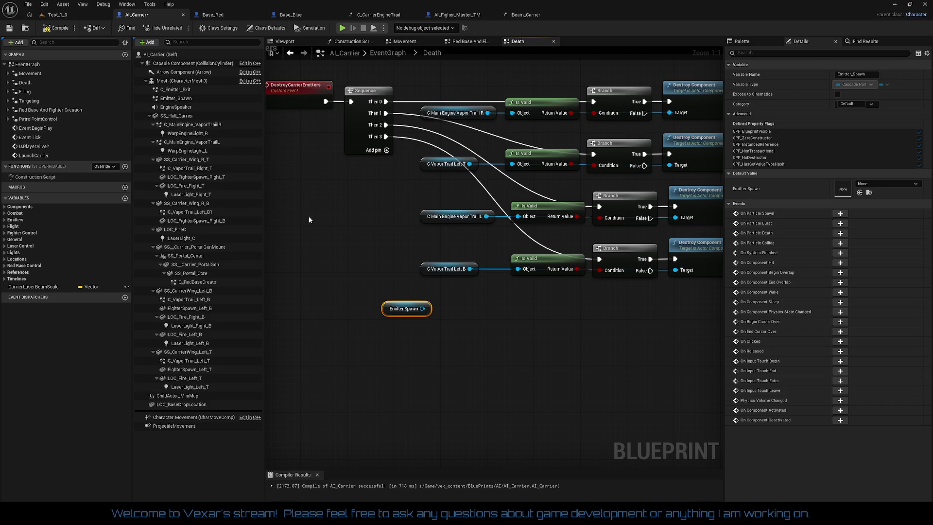
# - Delete the four Is Valid/Branch pairs and the three lower Destroy Component nodes
pyautogui.moveTo(377, 241); pyautogui.dragTo(306, 280)
pyautogui.moveTo(459, 121)
pyautogui.mouseDown()
pyautogui.moveTo(527, 219)
pyautogui.moveTo(556, 340)
pyautogui.mouseUp()
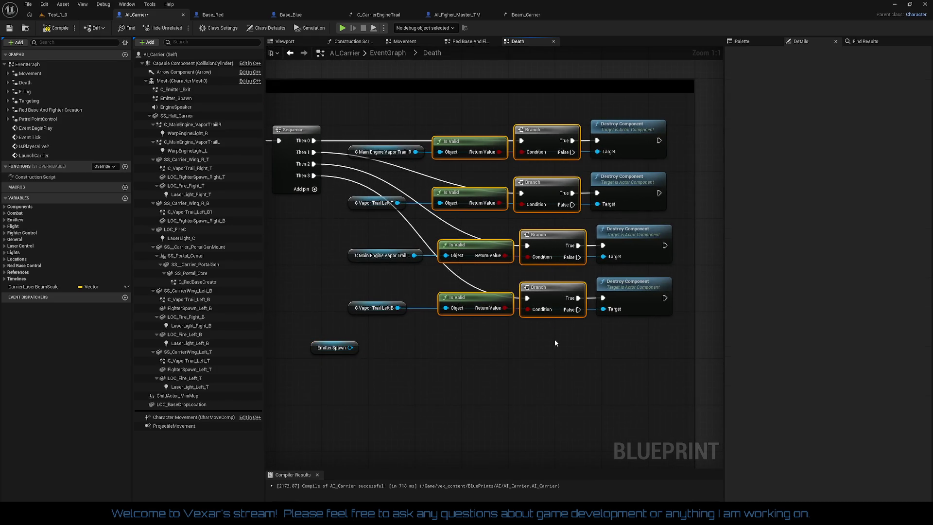
pyautogui.press('Delete')
pyautogui.moveTo(612, 337)
pyautogui.mouseDown()
pyautogui.moveTo(622, 301)
pyautogui.moveTo(616, 194)
pyautogui.mouseUp()
pyautogui.press('Delete')
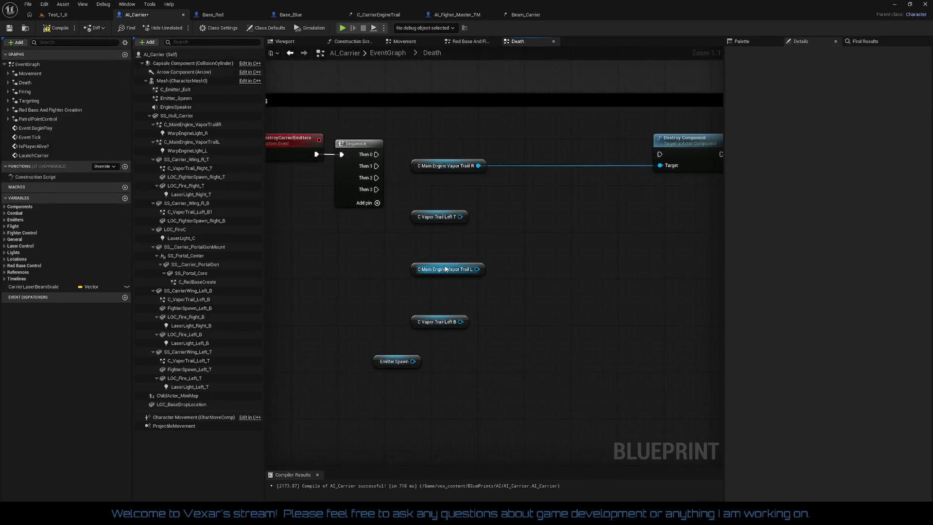
# - Stack the emitter references under Vapor Trail R and straighten the remaining Destroy Component's Target wire
pyautogui.moveTo(442, 269); pyautogui.dragTo(449, 180)
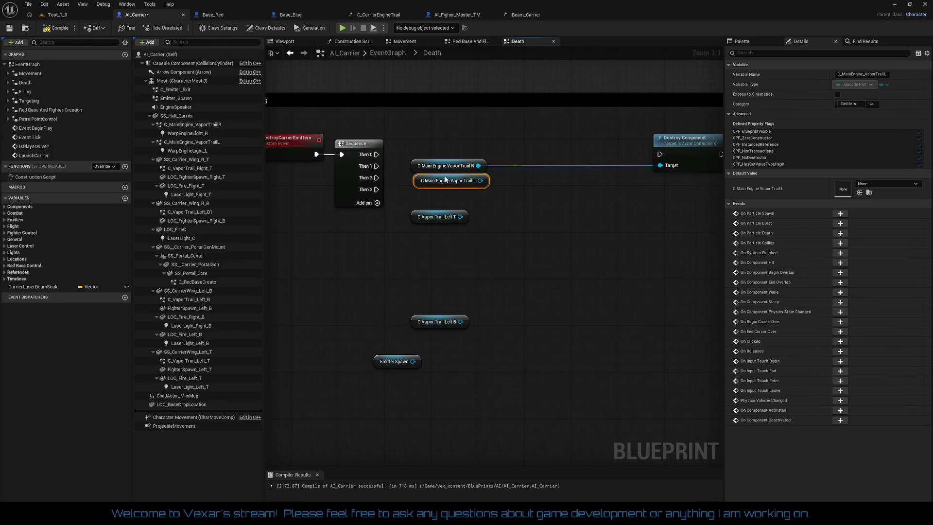
pyautogui.moveTo(433, 321); pyautogui.dragTo(434, 232)
pyautogui.moveTo(398, 359)
pyautogui.mouseDown()
pyautogui.moveTo(433, 306)
pyautogui.moveTo(439, 196)
pyautogui.mouseUp()
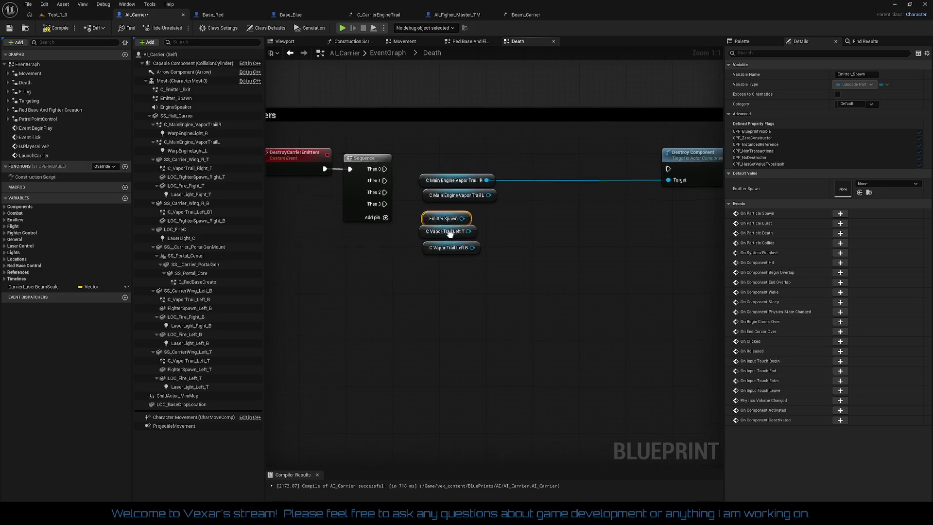
pyautogui.moveTo(450, 256); pyautogui.dragTo(443, 219)
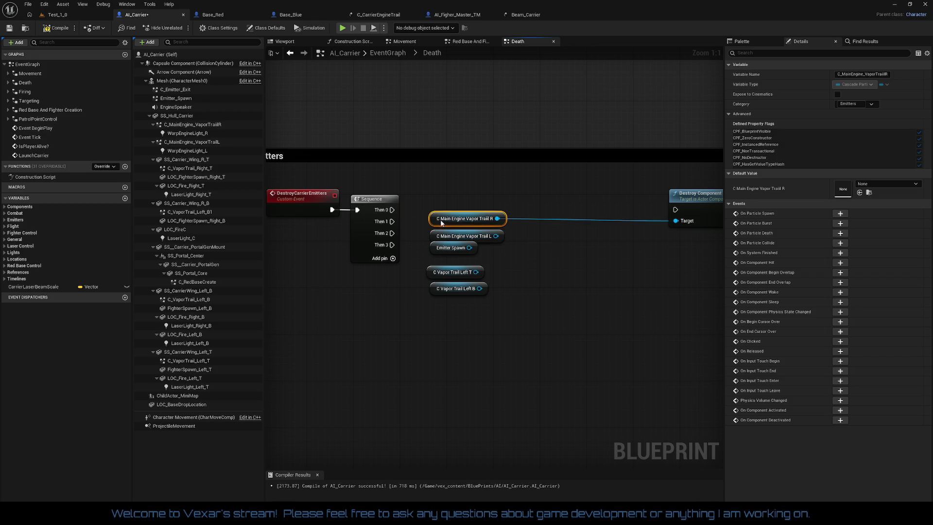
pyautogui.moveTo(702, 208); pyautogui.dragTo(549, 209)
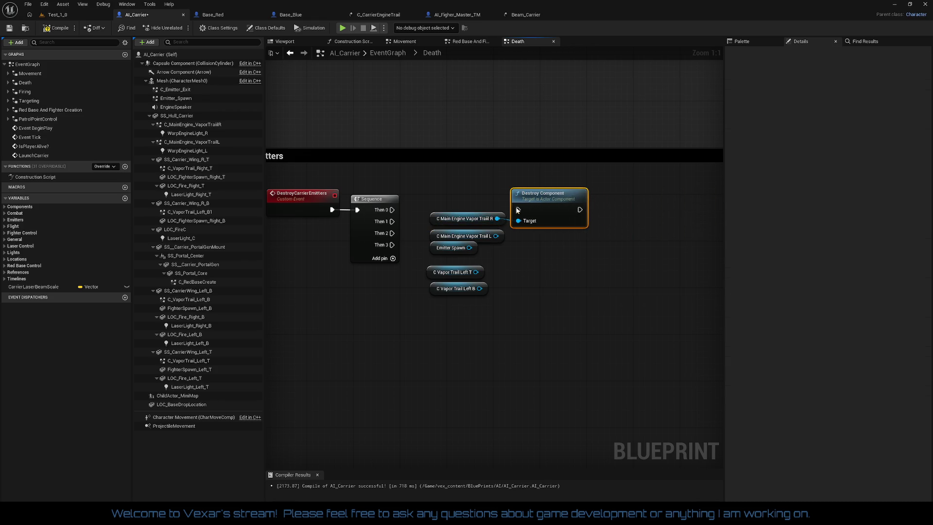
pyautogui.press('q')
# - Delete the Sequence node and restack Vapor Trail Left T, Left B and Emitter Spawn references
pyautogui.click(375, 201)
pyautogui.press('Delete')
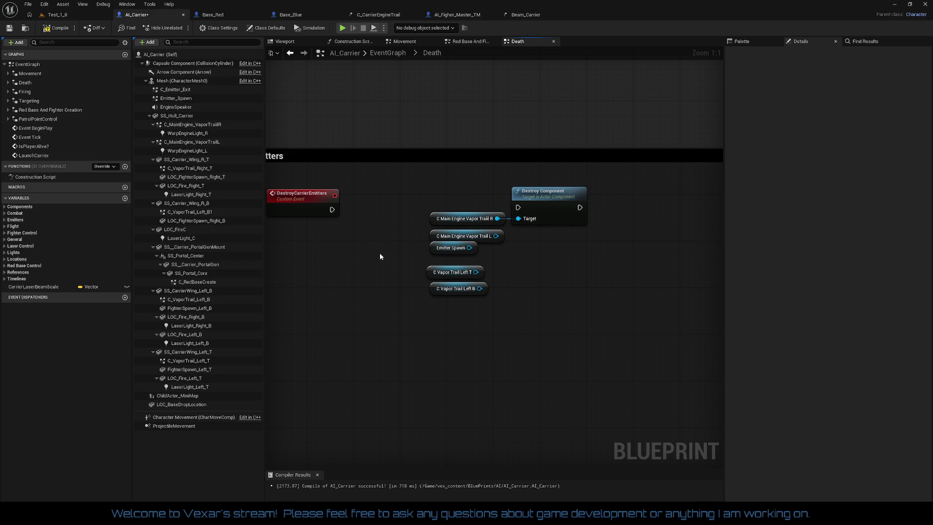
pyautogui.moveTo(438, 250); pyautogui.dragTo(438, 312)
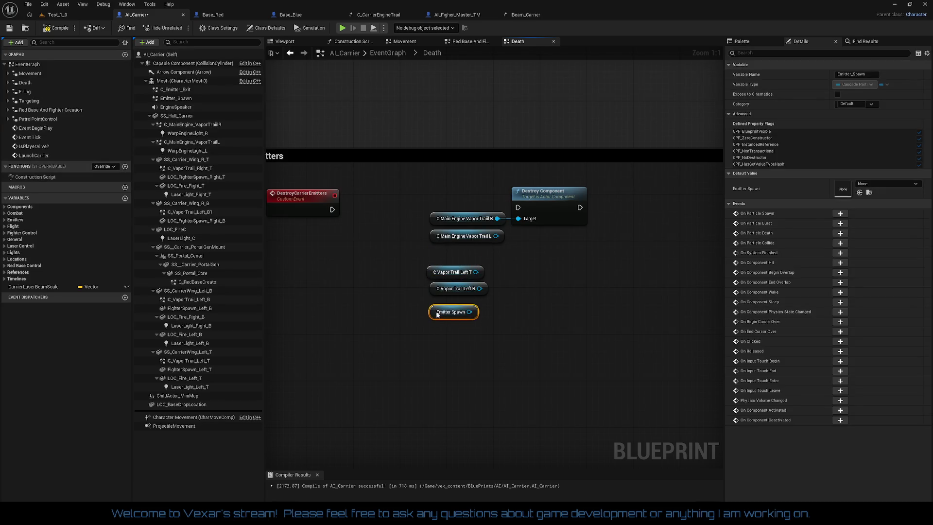
pyautogui.moveTo(442, 278); pyautogui.dragTo(457, 253)
pyautogui.moveTo(453, 290); pyautogui.dragTo(453, 261)
pyautogui.click(474, 276)
pyautogui.moveTo(447, 307); pyautogui.dragTo(447, 273)
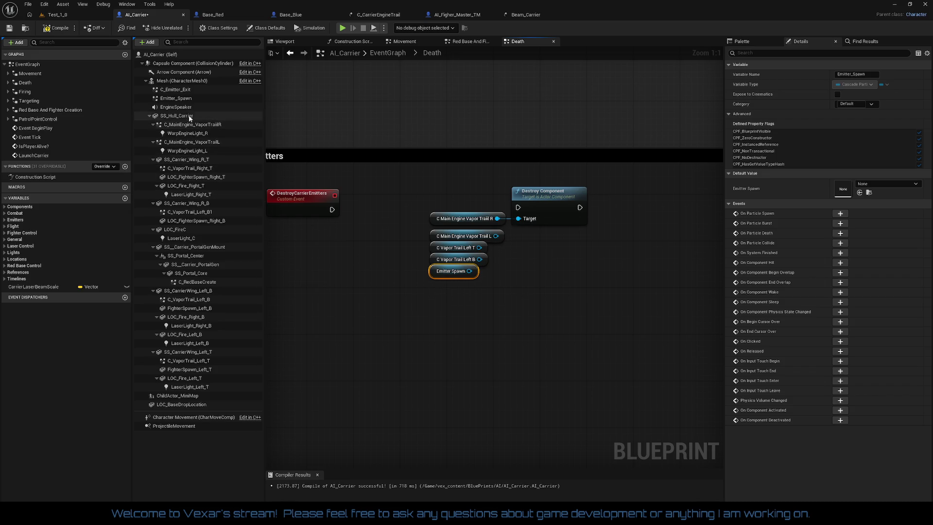
pyautogui.click(180, 99)
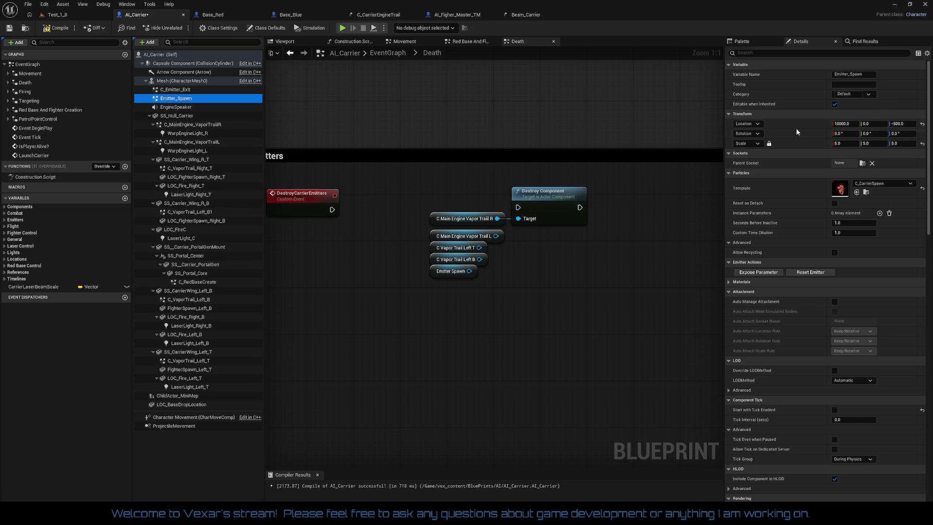
# - Rename the Emitter_Spawn component to C_Emitter_Spawn and recompile AI_Carrier
pyautogui.click(848, 76)
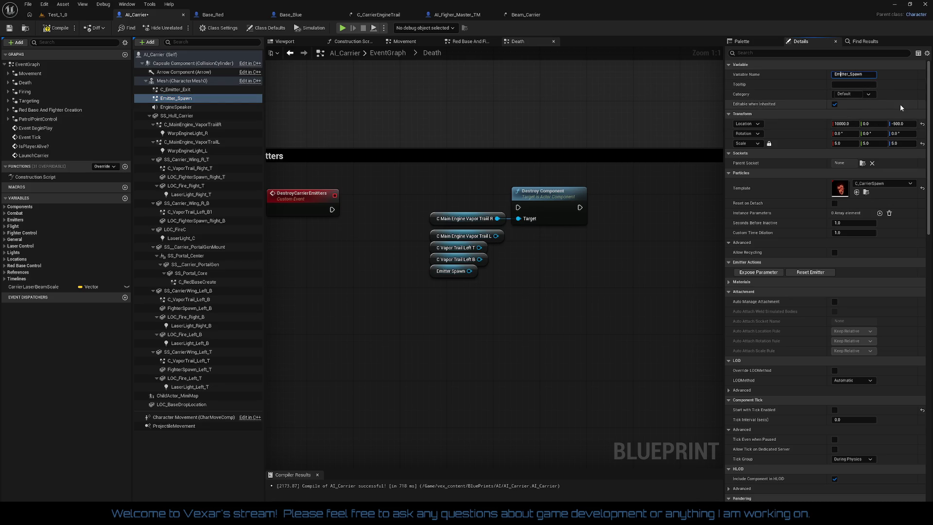
pyautogui.write('C_')
pyautogui.press('Return')
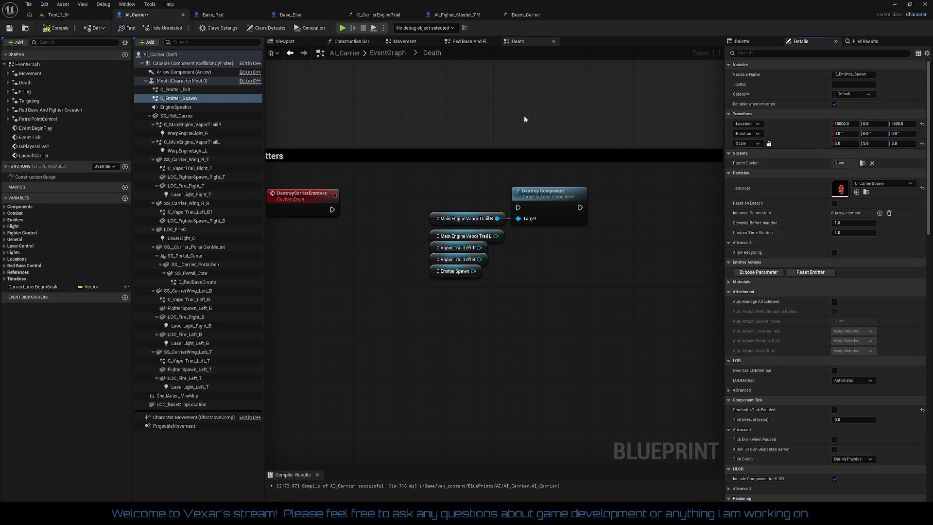
pyautogui.click(55, 29)
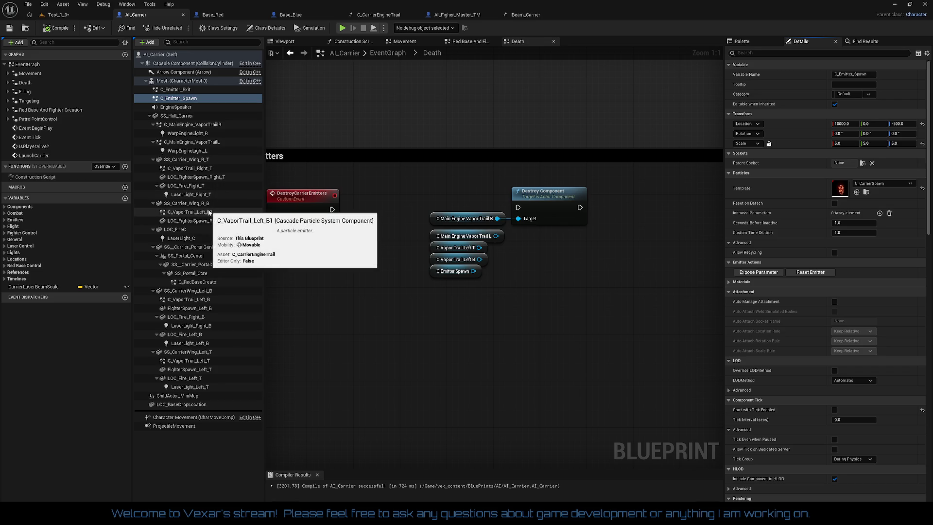
# - Filter components by 'c_' and delete all old component reference nodes from the Death graph
pyautogui.moveTo(209, 213); pyautogui.dragTo(389, 296)
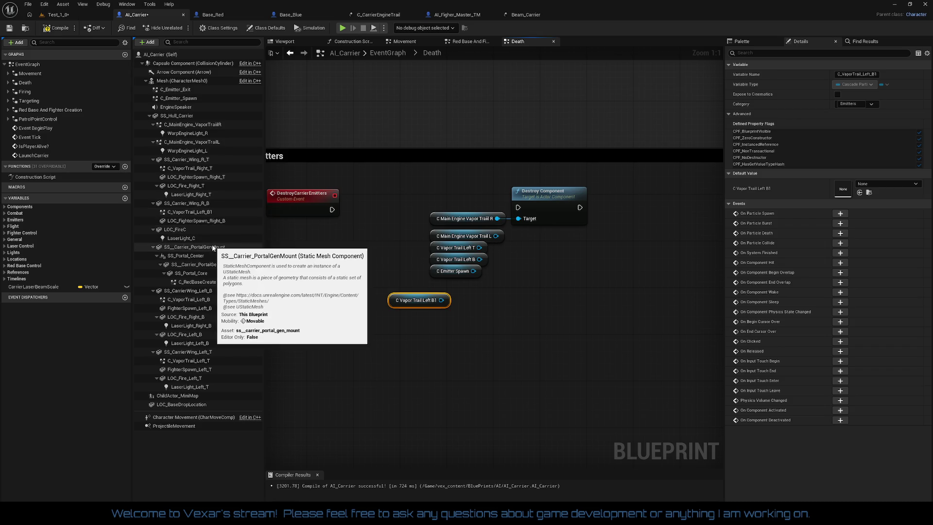
pyautogui.click(214, 42)
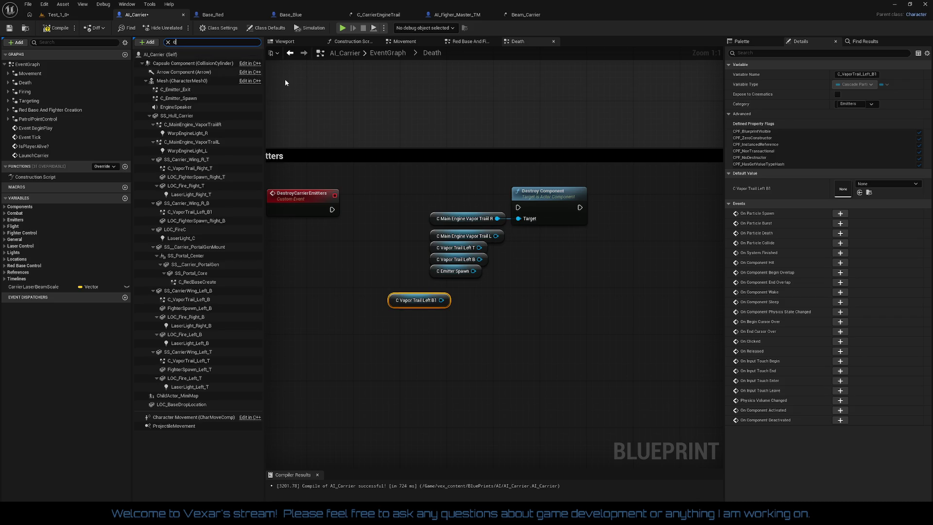
pyautogui.write('c_')
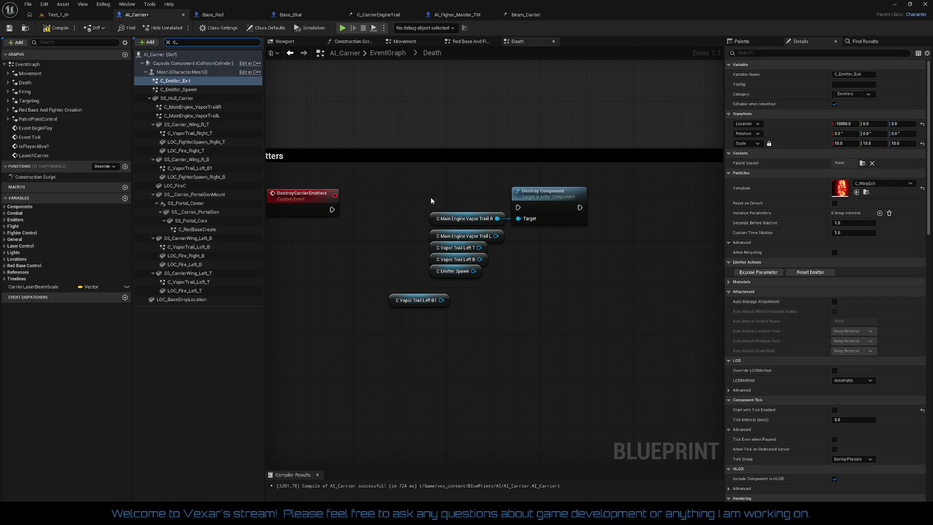
pyautogui.moveTo(410, 196); pyautogui.dragTo(455, 331)
pyautogui.press('Delete')
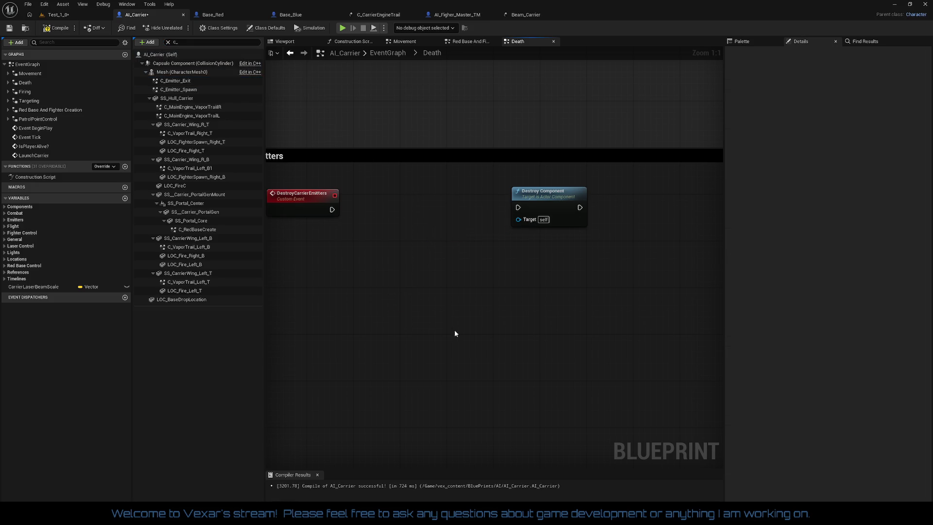
# - Drop getters for all nine C_ emitter components, C_Emitter_Exit through C_VaporTrail_Left_T, into the graph
pyautogui.click(176, 82)
pyautogui.keyDown('ctrl'); pyautogui.click(180, 89); pyautogui.keyUp('ctrl')
pyautogui.keyDown('ctrl'); pyautogui.click(192, 107); pyautogui.keyUp('ctrl')
pyautogui.keyDown('ctrl'); pyautogui.click(193, 116); pyautogui.keyUp('ctrl')
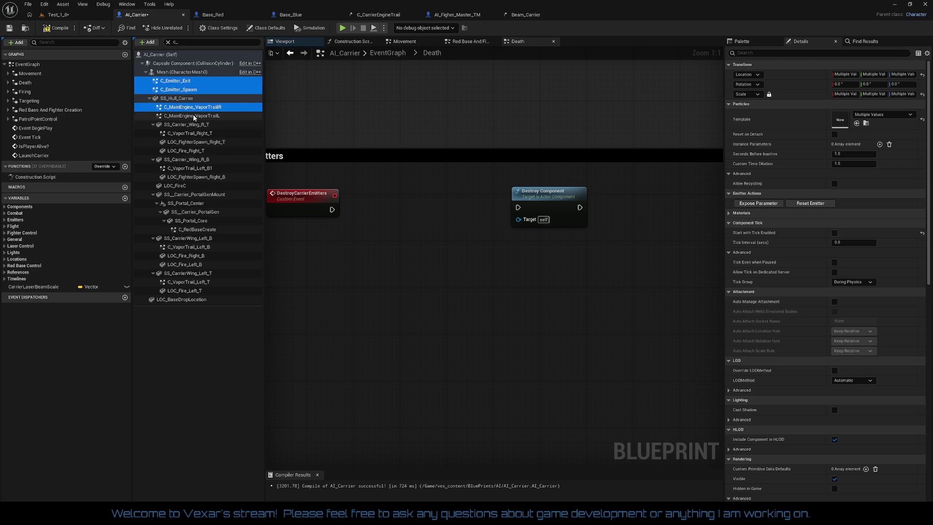
pyautogui.keyDown('ctrl'); pyautogui.click(189, 133); pyautogui.keyUp('ctrl')
pyautogui.keyDown('ctrl'); pyautogui.click(189, 168); pyautogui.keyUp('ctrl')
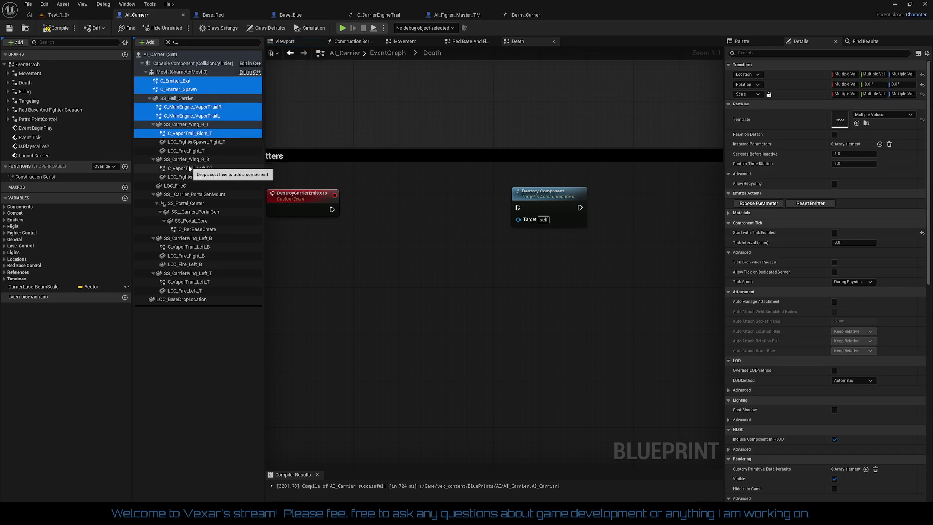
pyautogui.keyDown('ctrl'); pyautogui.click(196, 230); pyautogui.keyUp('ctrl')
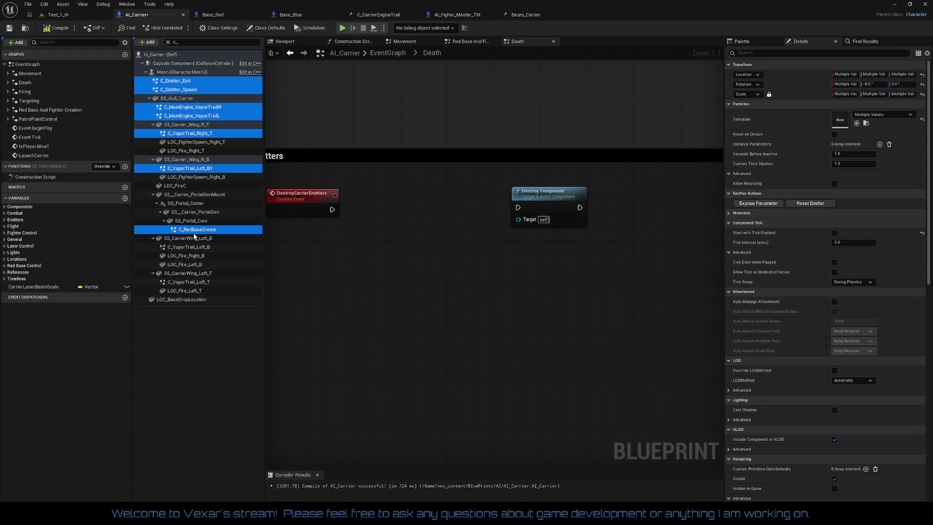
pyautogui.keyDown('ctrl'); pyautogui.click(199, 247); pyautogui.keyUp('ctrl')
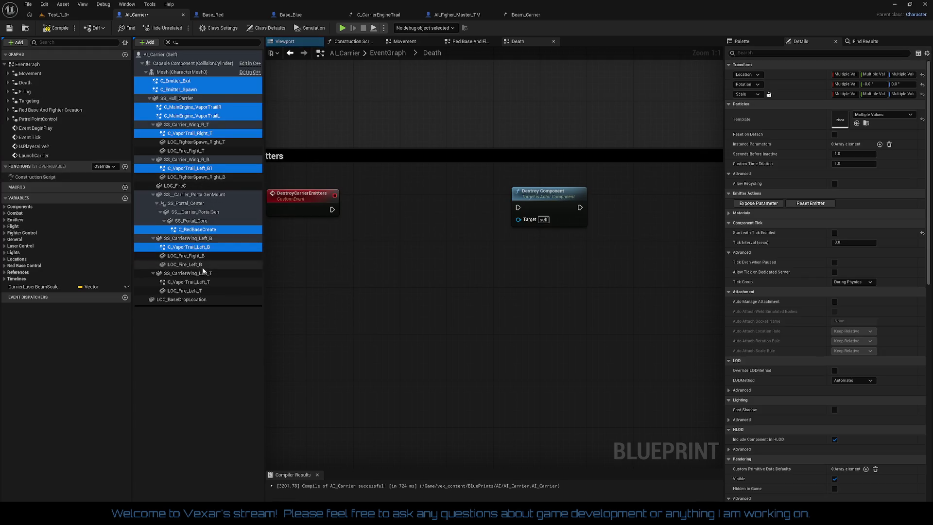
pyautogui.keyDown('ctrl'); pyautogui.click(198, 282); pyautogui.keyUp('ctrl')
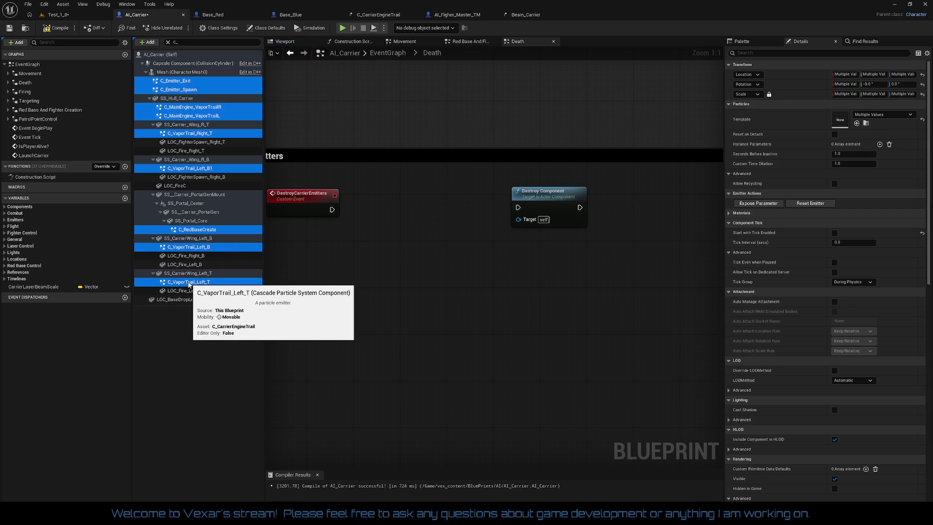
pyautogui.moveTo(189, 284); pyautogui.dragTo(390, 312)
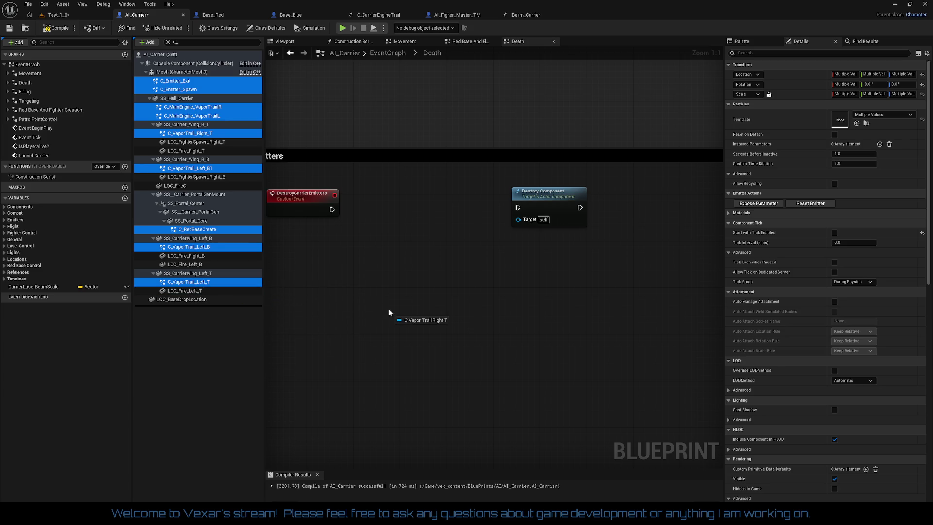
pyautogui.moveTo(389, 312)
pyautogui.mouseDown()
pyautogui.moveTo(431, 268)
pyautogui.moveTo(440, 228)
pyautogui.mouseUp()
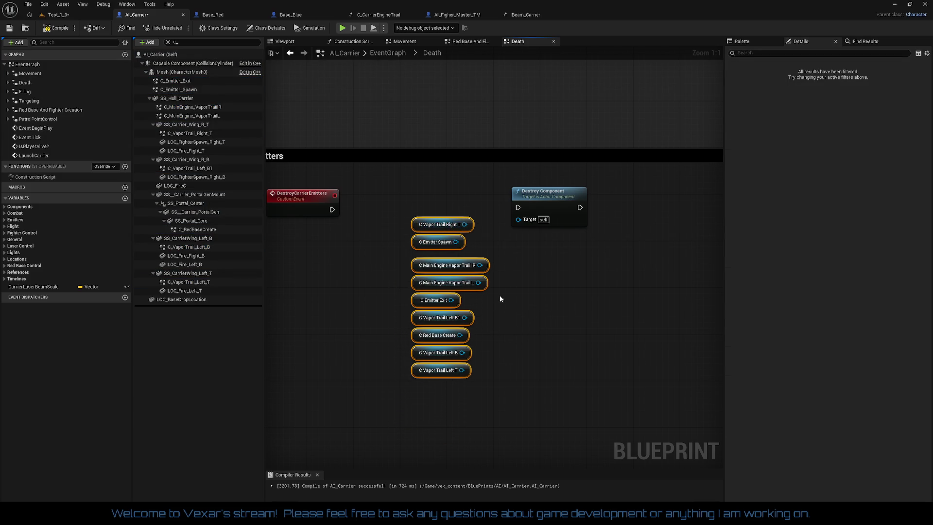
pyautogui.click(487, 289)
# - Arrange the nine emitter reference nodes into a single column beside Destroy Component
pyautogui.moveTo(396, 214)
pyautogui.mouseDown()
pyautogui.moveTo(419, 280)
pyautogui.moveTo(419, 397)
pyautogui.moveTo(429, 403)
pyautogui.mouseUp()
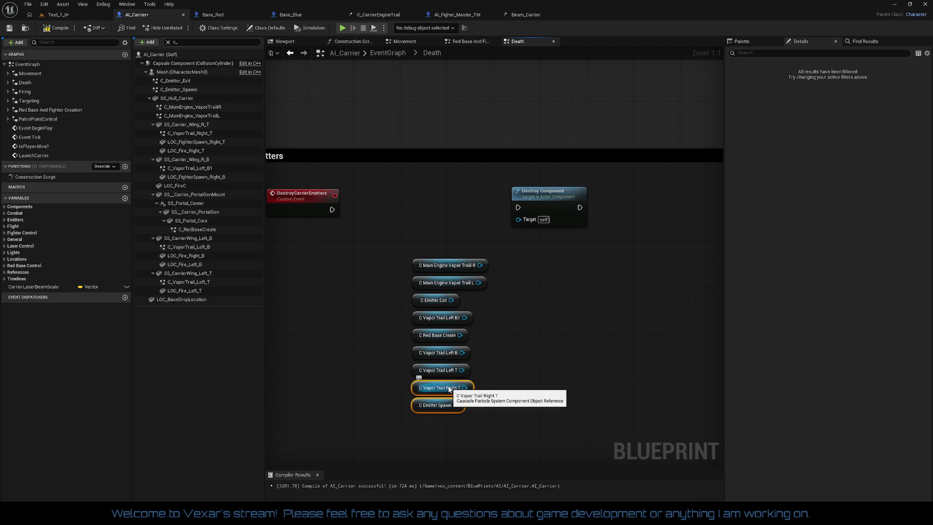
pyautogui.click(446, 371)
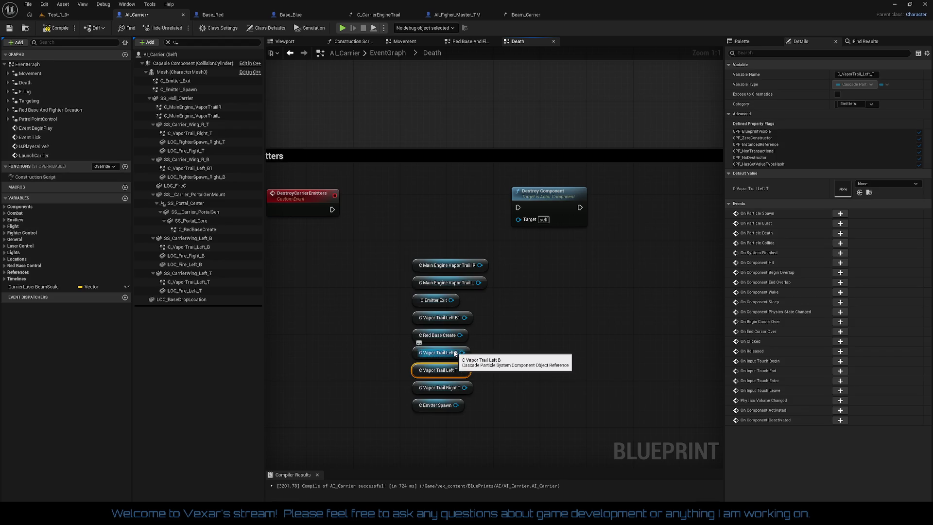
pyautogui.click(440, 335)
pyautogui.click(442, 320)
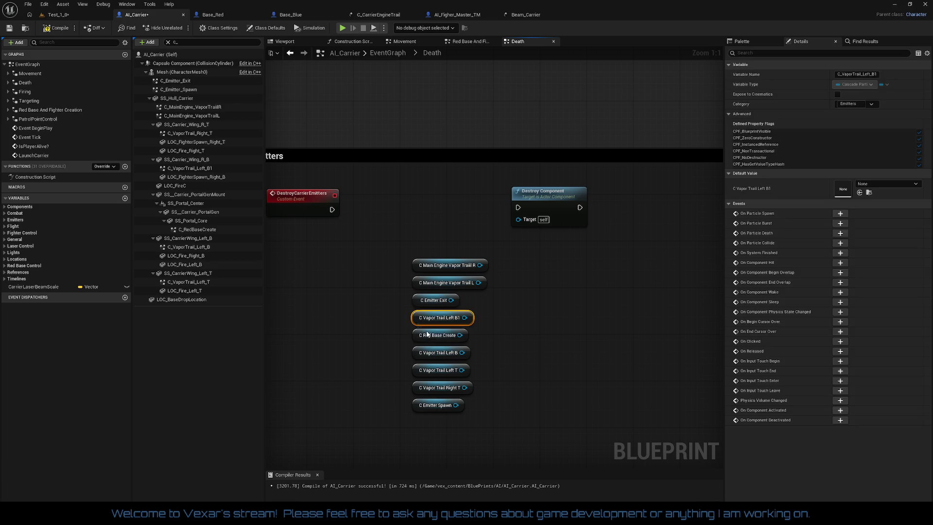
pyautogui.moveTo(429, 339); pyautogui.dragTo(377, 304)
pyautogui.moveTo(435, 334)
pyautogui.mouseDown()
pyautogui.moveTo(432, 291)
pyautogui.moveTo(434, 303)
pyautogui.mouseUp()
pyautogui.moveTo(435, 269); pyautogui.dragTo(436, 292)
pyautogui.moveTo(366, 303)
pyautogui.mouseDown()
pyautogui.moveTo(425, 361)
pyautogui.moveTo(421, 349)
pyautogui.moveTo(430, 372)
pyautogui.moveTo(435, 347)
pyautogui.moveTo(541, 359)
pyautogui.mouseUp()
pyautogui.moveTo(434, 360); pyautogui.dragTo(434, 351)
pyautogui.moveTo(437, 389); pyautogui.dragTo(436, 360)
pyautogui.moveTo(537, 360); pyautogui.dragTo(437, 382)
pyautogui.moveTo(411, 284)
pyautogui.mouseDown()
pyautogui.moveTo(488, 379)
pyautogui.moveTo(468, 403)
pyautogui.mouseUp()
pyautogui.moveTo(436, 293)
pyautogui.mouseDown()
pyautogui.moveTo(407, 245)
pyautogui.moveTo(371, 230)
pyautogui.mouseUp()
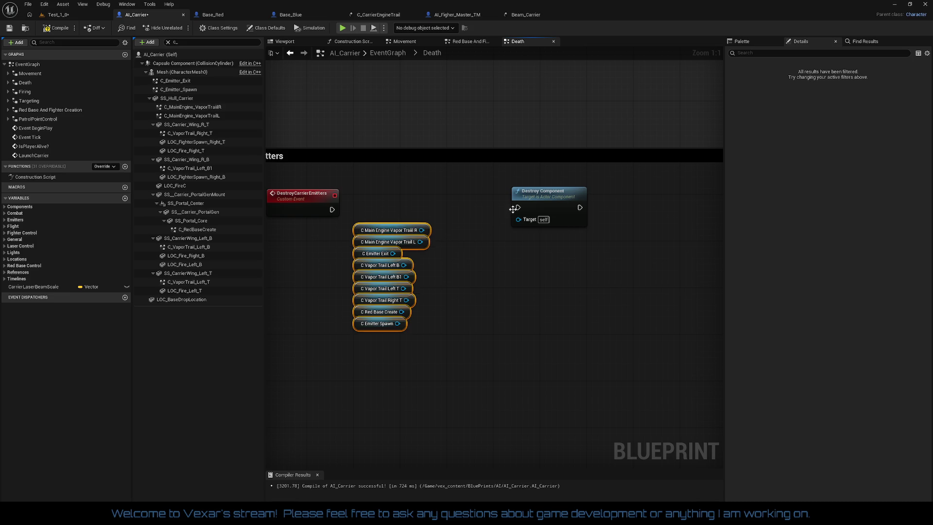
# - Run Destroy Component from DestroyCarrierEmitters and wire the emitter references into its Target pin
pyautogui.moveTo(517, 207); pyautogui.dragTo(332, 209)
pyautogui.moveTo(422, 230); pyautogui.dragTo(529, 226)
pyautogui.moveTo(529, 226)
pyautogui.mouseDown()
pyautogui.moveTo(462, 226)
pyautogui.moveTo(420, 241)
pyautogui.moveTo(454, 221)
pyautogui.moveTo(430, 263)
pyautogui.moveTo(404, 265)
pyautogui.moveTo(445, 222)
pyautogui.moveTo(454, 220)
pyautogui.moveTo(403, 288)
pyautogui.mouseUp()
pyautogui.moveTo(455, 220)
pyautogui.mouseDown()
pyautogui.moveTo(402, 313)
pyautogui.moveTo(458, 223)
pyautogui.mouseUp()
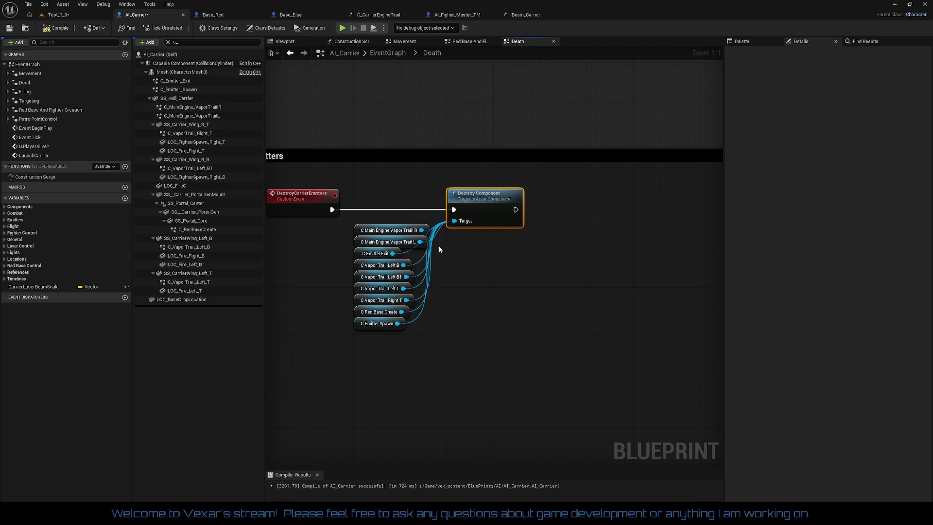
pyautogui.moveTo(375, 204)
pyautogui.mouseDown()
pyautogui.moveTo(384, 333)
pyautogui.moveTo(375, 267)
pyautogui.moveTo(375, 322)
pyautogui.mouseUp()
pyautogui.click(332, 189)
pyautogui.moveTo(332, 190); pyautogui.dragTo(512, 225)
pyautogui.press('q')
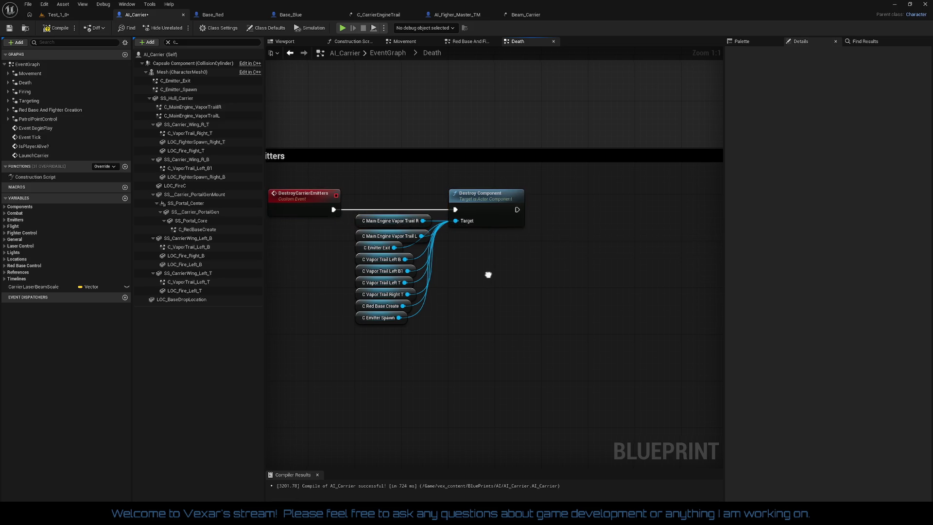
# - Shrink the Destroy Emitters comment box to fit its nodes and tidy their positions
pyautogui.moveTo(455, 335); pyautogui.dragTo(402, 237)
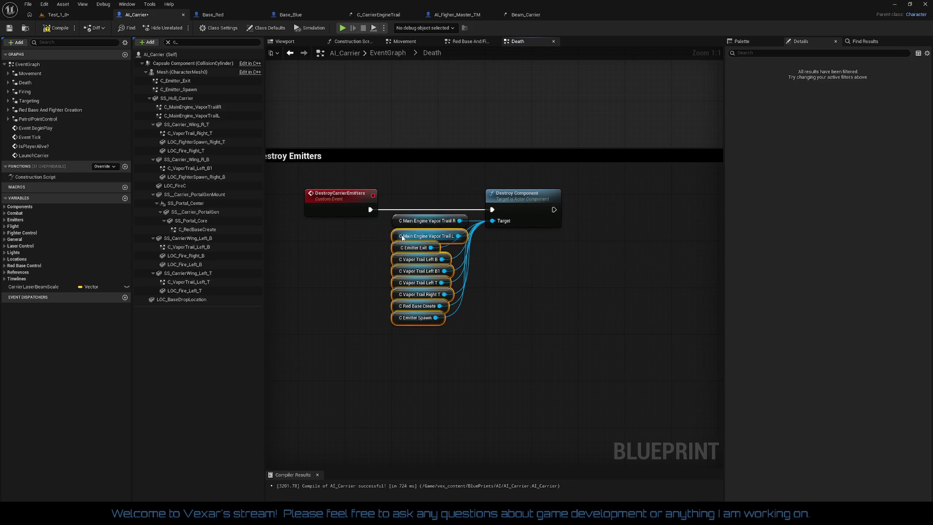
pyautogui.click(553, 275)
pyautogui.scroll(-1, 620, 264)
pyautogui.moveTo(620, 264); pyautogui.dragTo(439, 203)
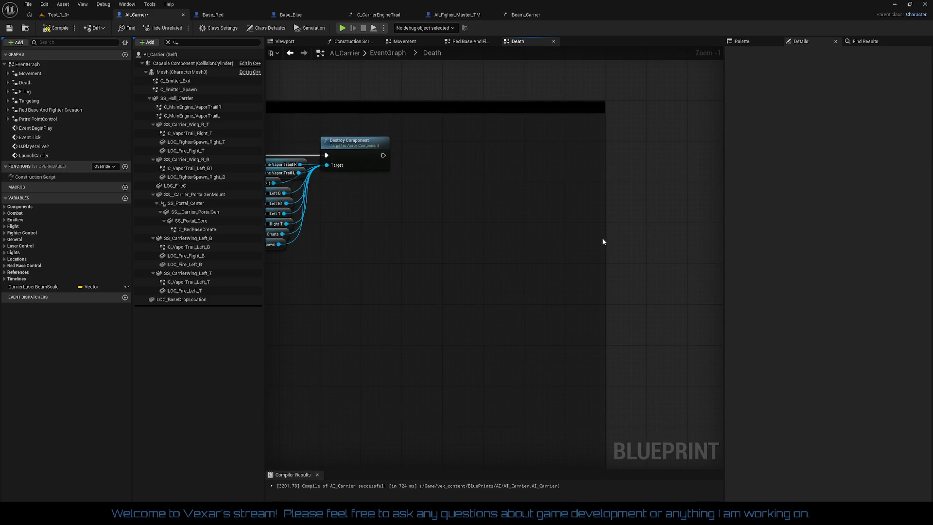
pyautogui.moveTo(605, 237); pyautogui.dragTo(441, 219)
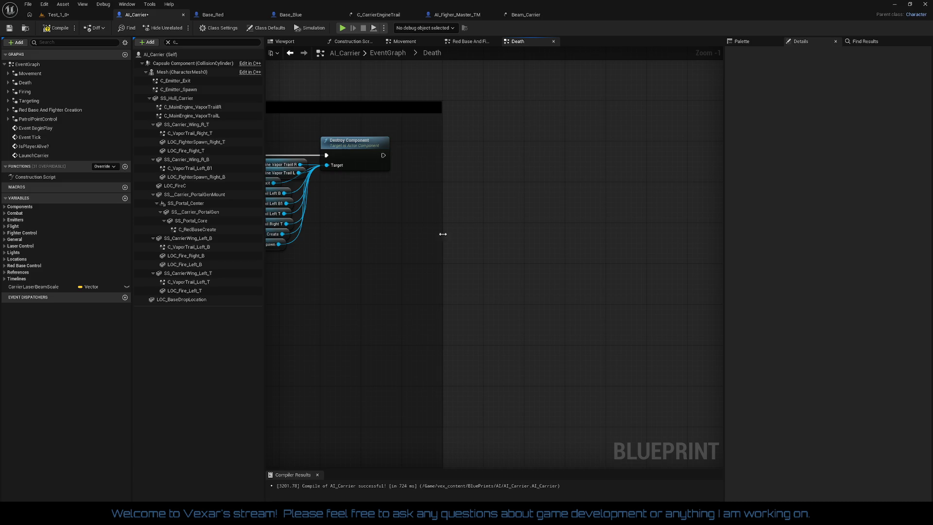
pyautogui.scroll(-3, 486, 282)
pyautogui.moveTo(428, 407)
pyautogui.mouseDown()
pyautogui.moveTo(435, 220)
pyautogui.moveTo(405, 367)
pyautogui.mouseUp()
pyautogui.scroll(2, 367, 266)
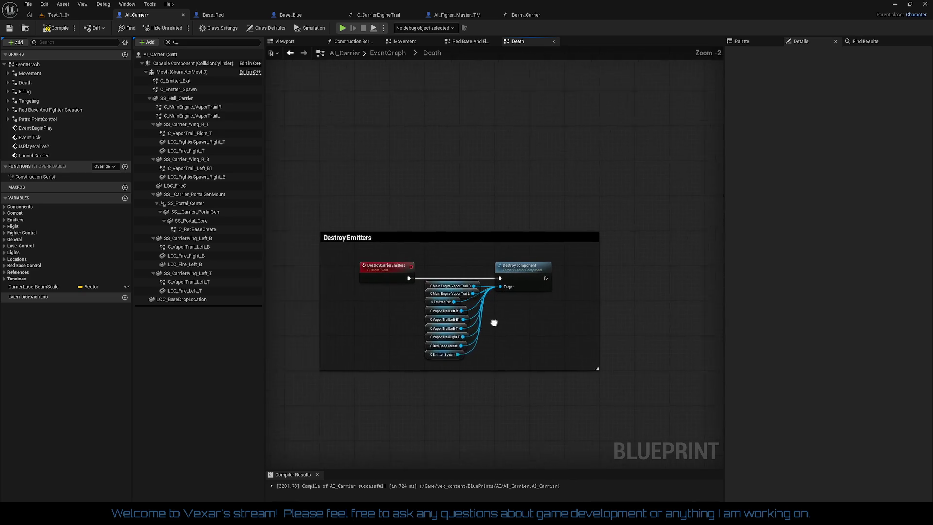
pyautogui.moveTo(375, 268)
pyautogui.mouseDown()
pyautogui.moveTo(565, 358)
pyautogui.moveTo(567, 369)
pyautogui.mouseUp()
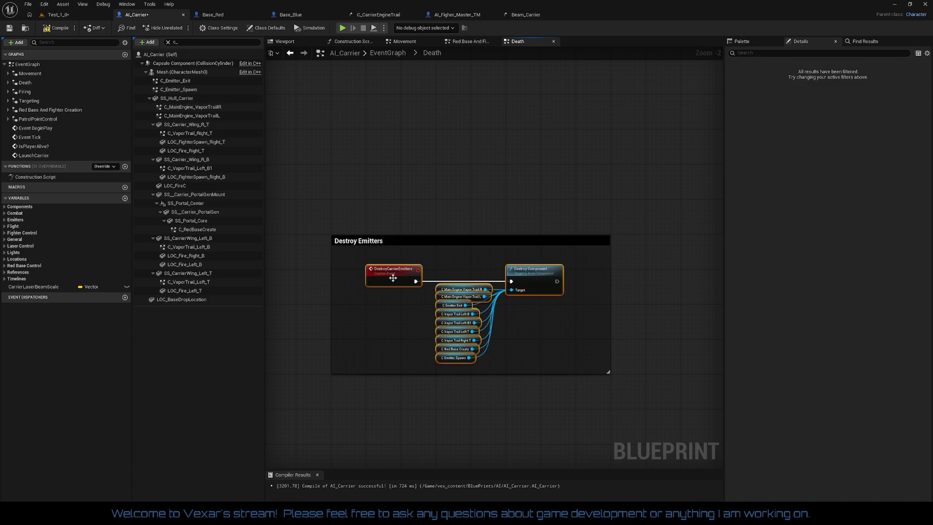
pyautogui.moveTo(393, 276); pyautogui.dragTo(393, 272)
pyautogui.click(410, 305)
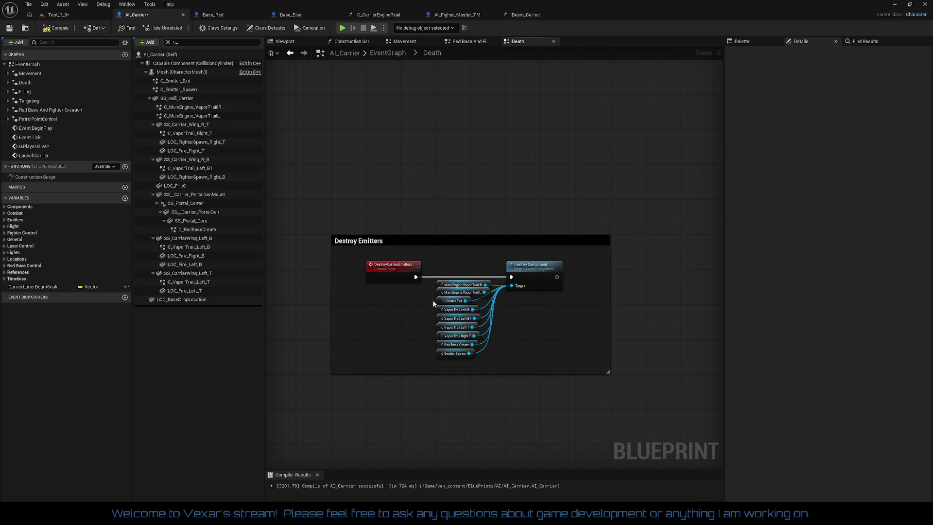
pyautogui.scroll(1, 574, 311)
pyautogui.scroll(-3, 618, 254)
pyautogui.scroll(-1, 622, 267)
pyautogui.moveTo(622, 267)
pyautogui.mouseDown()
pyautogui.moveTo(410, 266)
pyautogui.moveTo(477, 333)
pyautogui.moveTo(462, 312)
pyautogui.moveTo(713, 241)
pyautogui.moveTo(569, 237)
pyautogui.mouseUp()
# - Nudge the Destroy Emitters comment box slightly to the right
pyautogui.scroll(2, 453, 283)
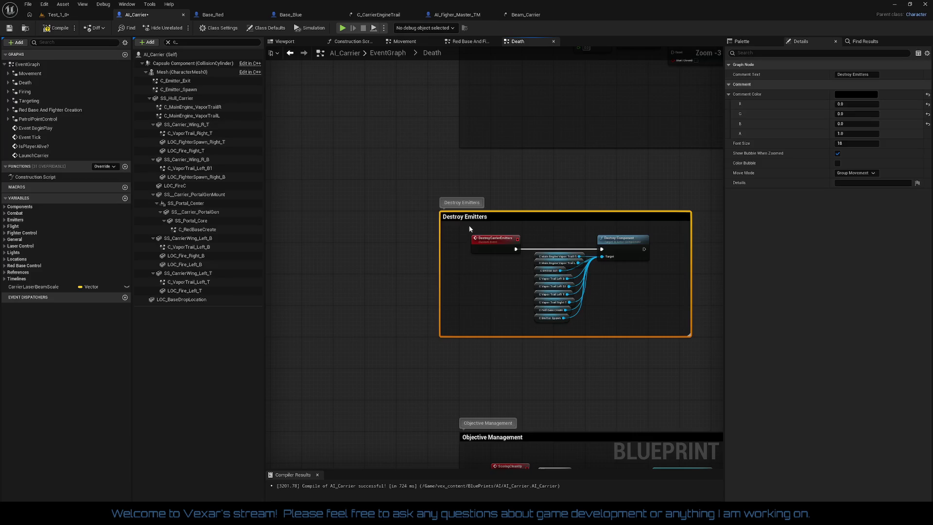
pyautogui.moveTo(468, 221)
pyautogui.mouseDown()
pyautogui.moveTo(503, 222)
pyautogui.moveTo(487, 219)
pyautogui.mouseUp()
pyautogui.click(405, 285)
# - Clear the Components search filter and compile the AI_Carrier blueprint
pyautogui.scroll(-1, 406, 289)
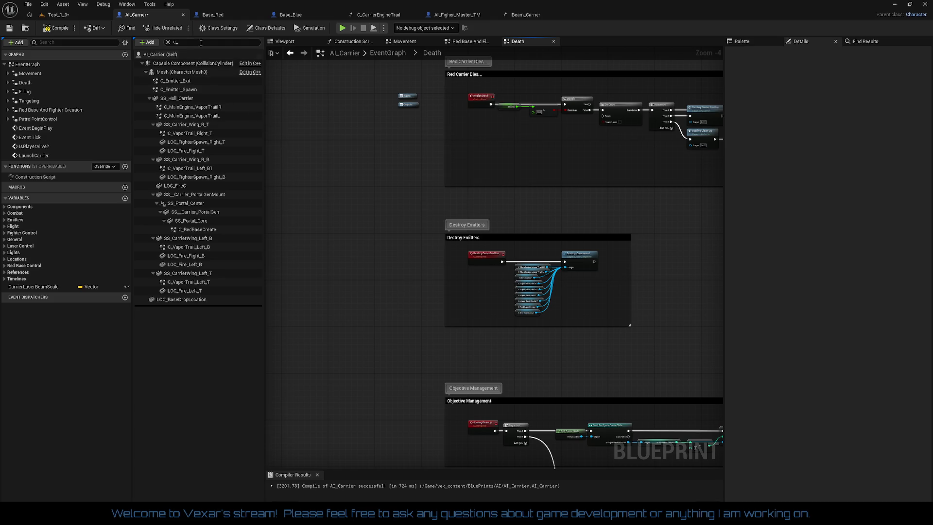
pyautogui.click(170, 42)
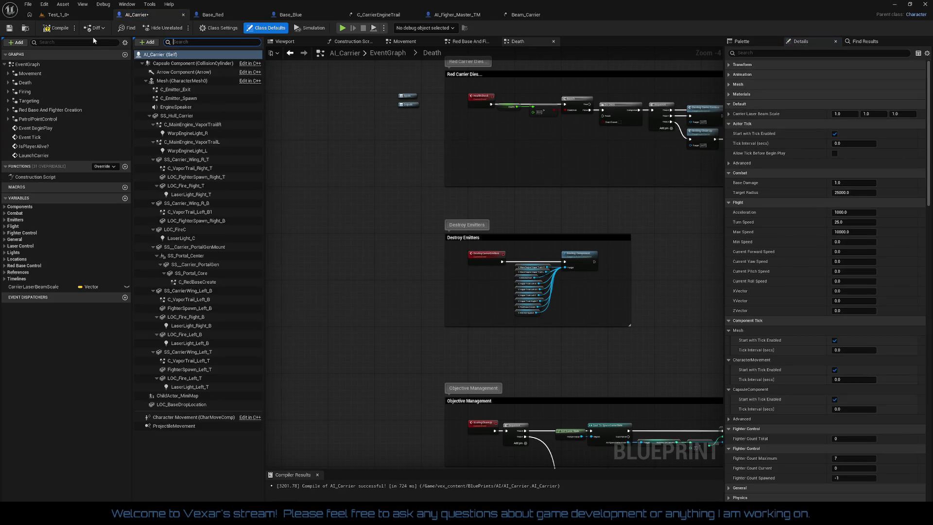
pyautogui.click(58, 30)
# - Open the Firing graph and survey the laser rows' beam point, Delay and Destroy Component nodes
pyautogui.doubleClick(28, 91)
pyautogui.scroll(6, 499, 229)
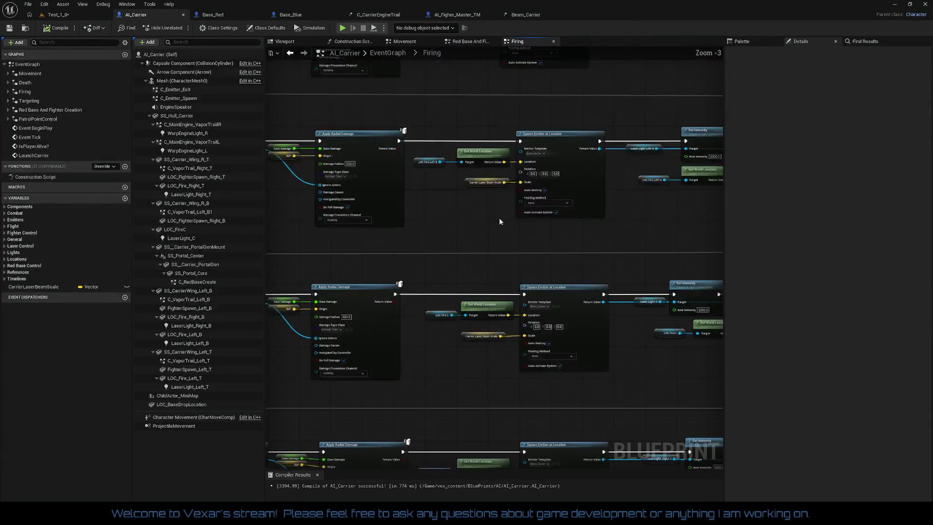
pyautogui.moveTo(499, 270)
pyautogui.mouseDown()
pyautogui.moveTo(389, 216)
pyautogui.moveTo(382, 226)
pyautogui.moveTo(569, 261)
pyautogui.mouseUp()
pyautogui.scroll(3, 538, 239)
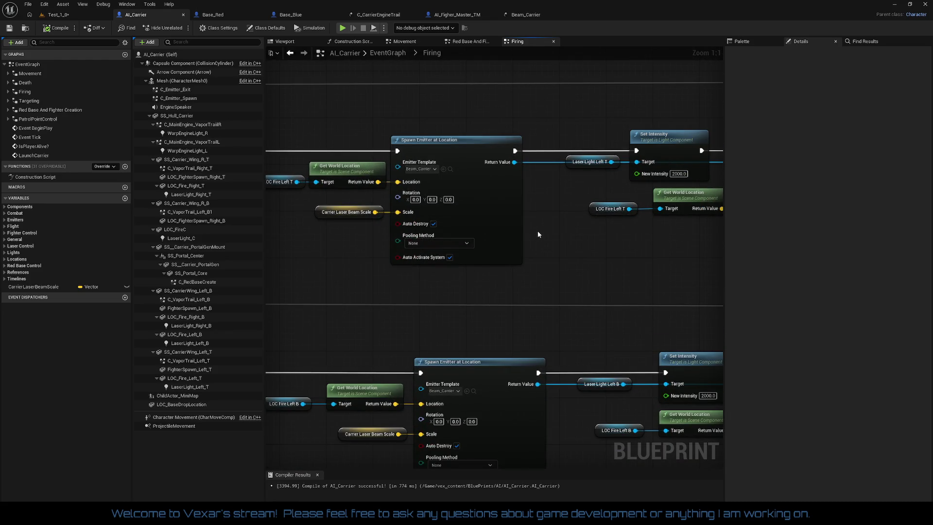
pyautogui.moveTo(537, 235); pyautogui.dragTo(317, 265)
pyautogui.moveTo(585, 287); pyautogui.dragTo(268, 281)
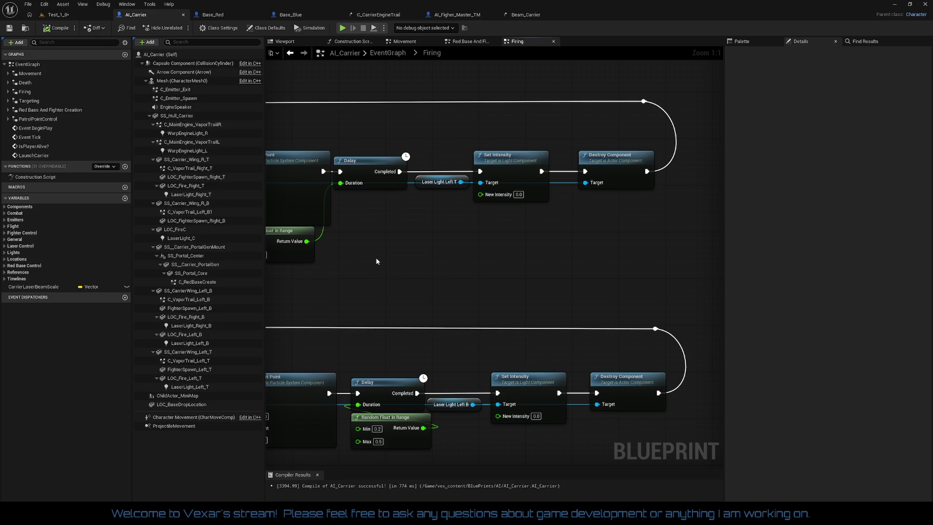
pyautogui.scroll(-2, 376, 261)
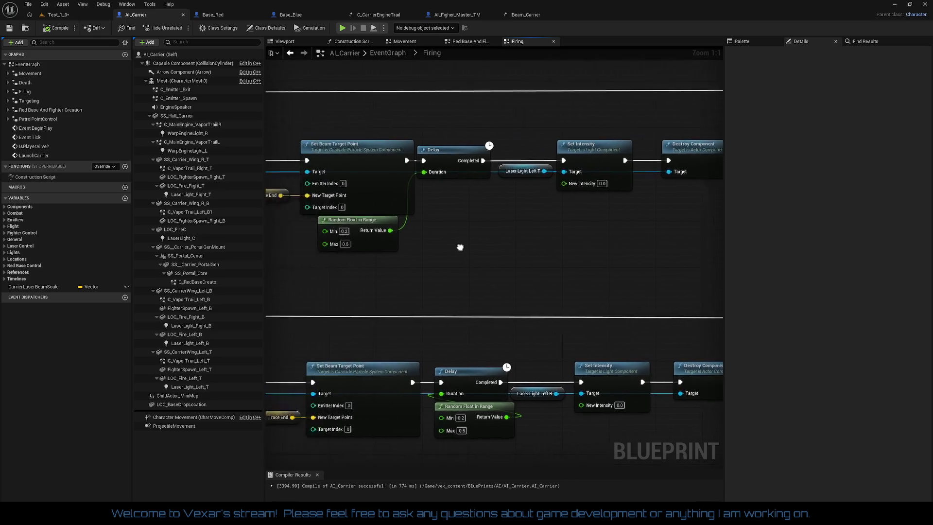
pyautogui.moveTo(541, 238); pyautogui.dragTo(683, 242)
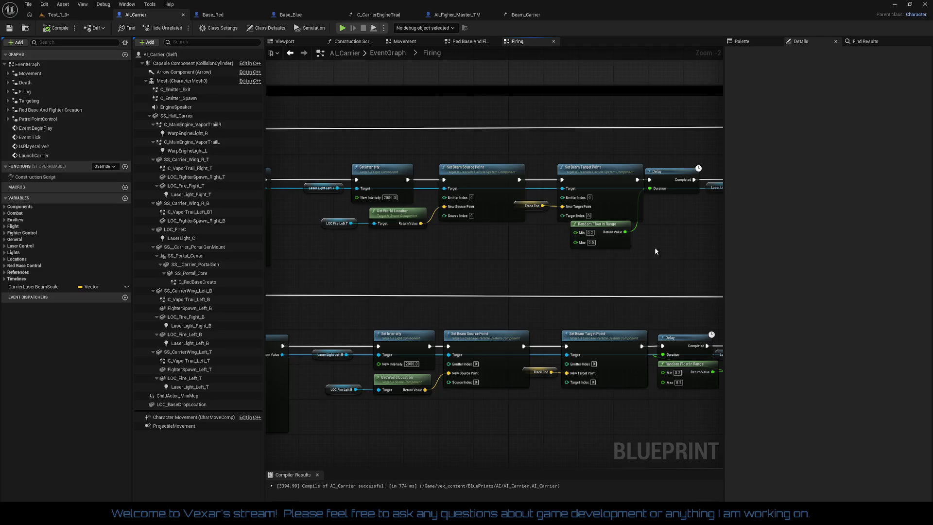
pyautogui.scroll(1, 586, 257)
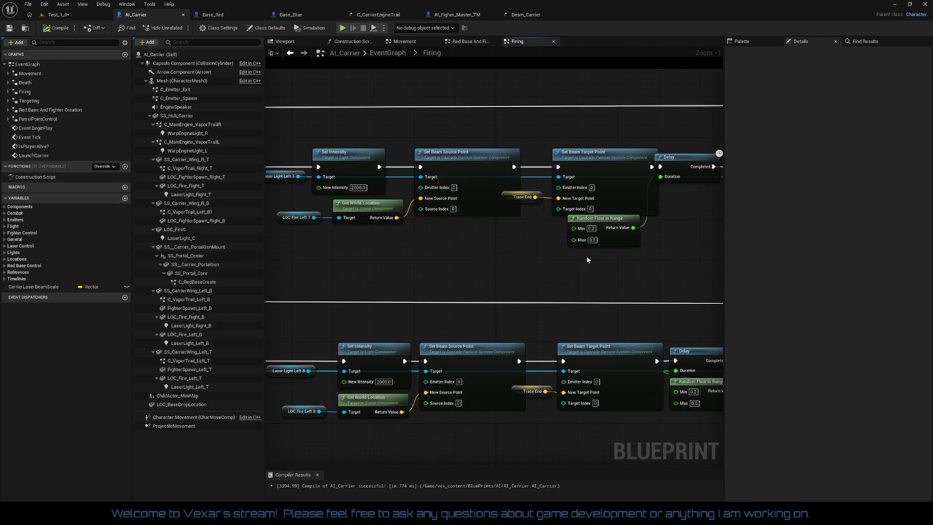
pyautogui.moveTo(545, 255)
pyautogui.mouseDown()
pyautogui.moveTo(659, 253)
pyautogui.moveTo(579, 225)
pyautogui.moveTo(569, 211)
pyautogui.mouseUp()
# - Shift the top row's nodes (with LOC Fire Left T) and the next row's five nodes left
pyautogui.moveTo(514, 240); pyautogui.dragTo(428, 217)
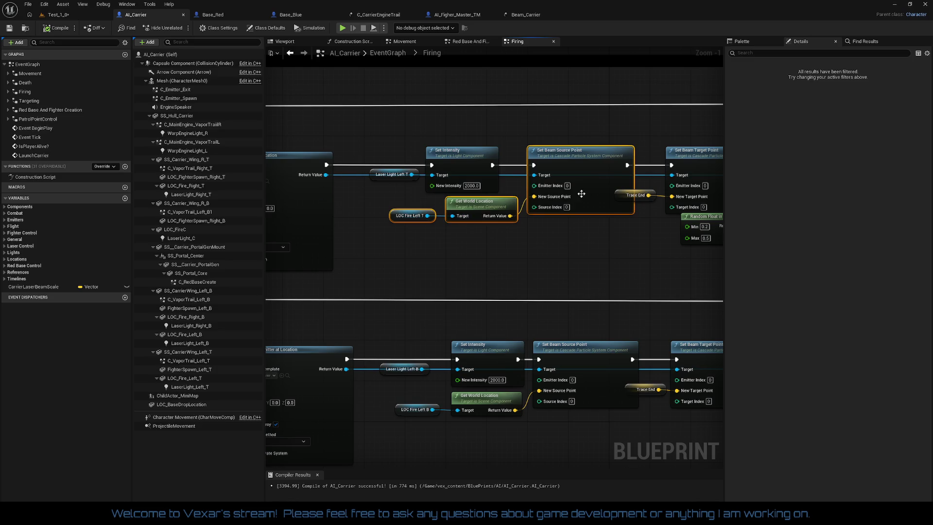
pyautogui.moveTo(594, 173); pyautogui.dragTo(579, 175)
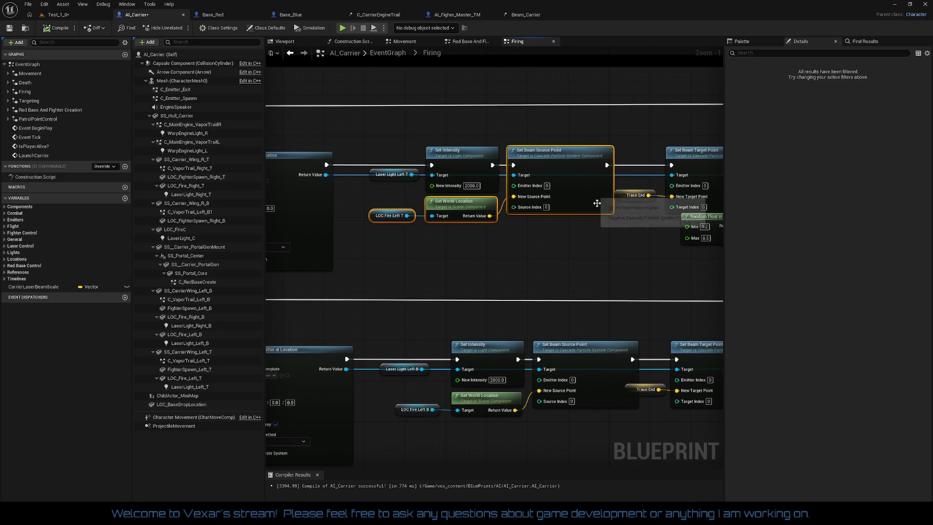
pyautogui.moveTo(636, 227); pyautogui.dragTo(540, 209)
pyautogui.moveTo(519, 261); pyautogui.dragTo(602, 185)
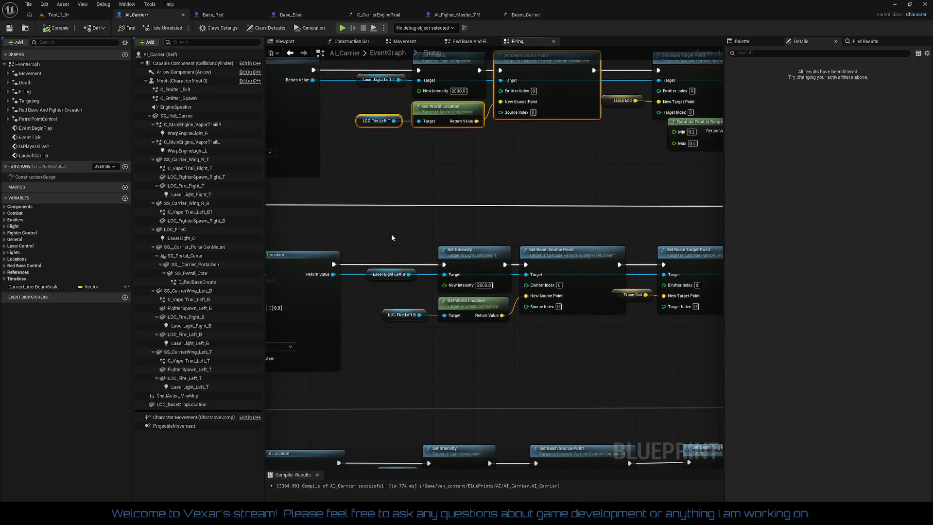
pyautogui.moveTo(392, 234); pyautogui.dragTo(539, 355)
pyautogui.moveTo(570, 257); pyautogui.dragTo(562, 260)
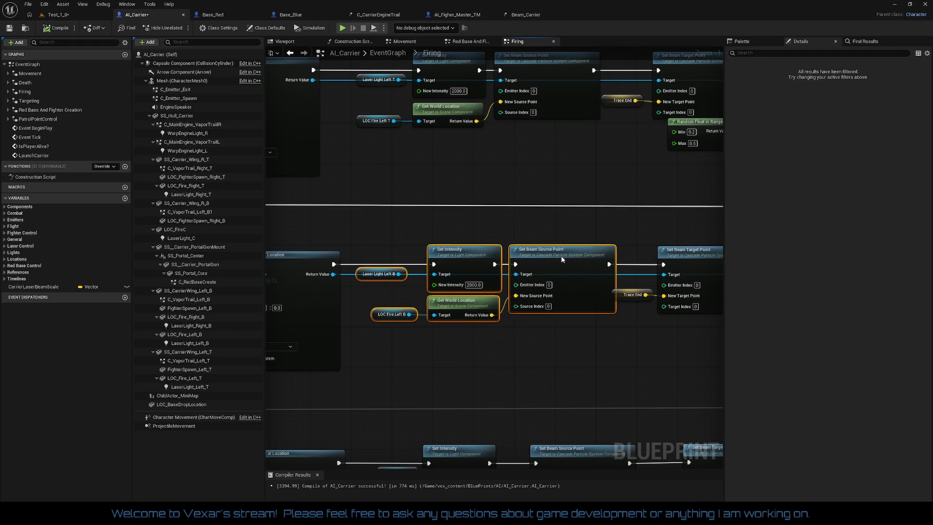
# - Move the Laser Light C row, the following row and the Laser Light Right B row left
pyautogui.moveTo(604, 325)
pyautogui.mouseDown()
pyautogui.moveTo(541, 250)
pyautogui.moveTo(622, 177)
pyautogui.mouseUp()
pyautogui.click(434, 309)
pyautogui.moveTo(434, 310); pyautogui.dragTo(573, 377)
pyautogui.moveTo(618, 317)
pyautogui.mouseDown()
pyautogui.moveTo(602, 318)
pyautogui.moveTo(585, 292)
pyautogui.moveTo(608, 139)
pyautogui.mouseUp()
pyautogui.moveTo(434, 238); pyautogui.dragTo(595, 379)
pyautogui.moveTo(613, 284)
pyautogui.mouseDown()
pyautogui.moveTo(600, 285)
pyautogui.moveTo(601, 109)
pyautogui.mouseUp()
pyautogui.moveTo(416, 265)
pyautogui.mouseDown()
pyautogui.moveTo(454, 292)
pyautogui.moveTo(624, 345)
pyautogui.mouseUp()
pyautogui.moveTo(627, 286); pyautogui.dragTo(611, 287)
# - Review the rows' Delay, Set Intensity, beam source and Spawn Emitter at Location nodes
pyautogui.moveTo(671, 362); pyautogui.dragTo(412, 343)
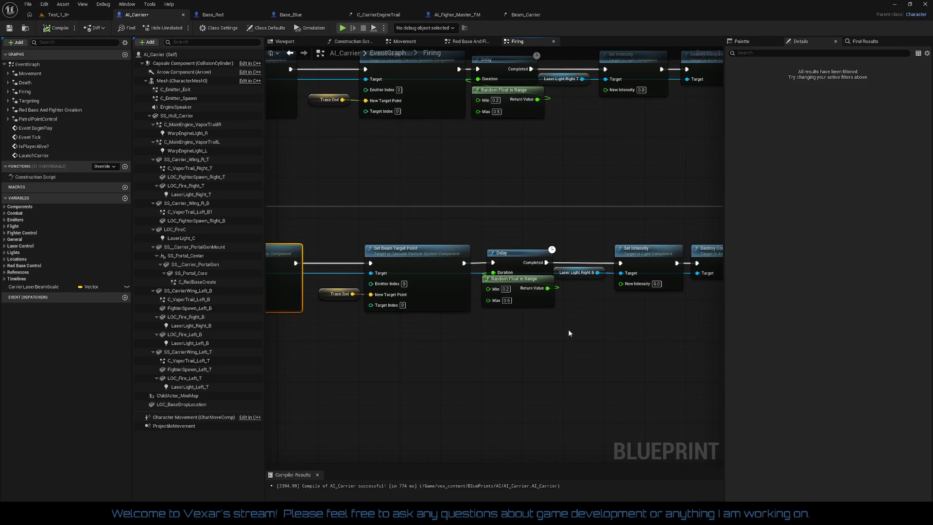
pyautogui.moveTo(569, 331); pyautogui.dragTo(448, 325)
pyautogui.scroll(-1, 483, 315)
pyautogui.moveTo(522, 324); pyautogui.dragTo(802, 370)
pyautogui.scroll(-1, 607, 336)
pyautogui.moveTo(632, 359)
pyautogui.mouseDown()
pyautogui.moveTo(705, 364)
pyautogui.moveTo(590, 408)
pyautogui.moveTo(534, 389)
pyautogui.moveTo(408, 375)
pyautogui.mouseUp()
pyautogui.scroll(1, 707, 365)
pyautogui.moveTo(707, 365)
pyautogui.mouseDown()
pyautogui.moveTo(523, 241)
pyautogui.moveTo(570, 229)
pyautogui.moveTo(423, 228)
pyautogui.mouseUp()
pyautogui.scroll(1, 586, 232)
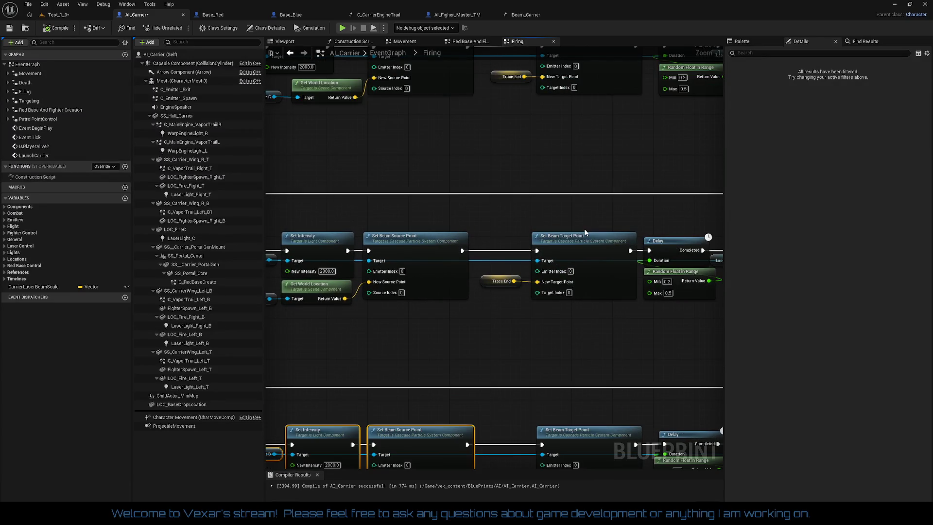
pyautogui.scroll(-1, 604, 228)
pyautogui.scroll(1, 580, 308)
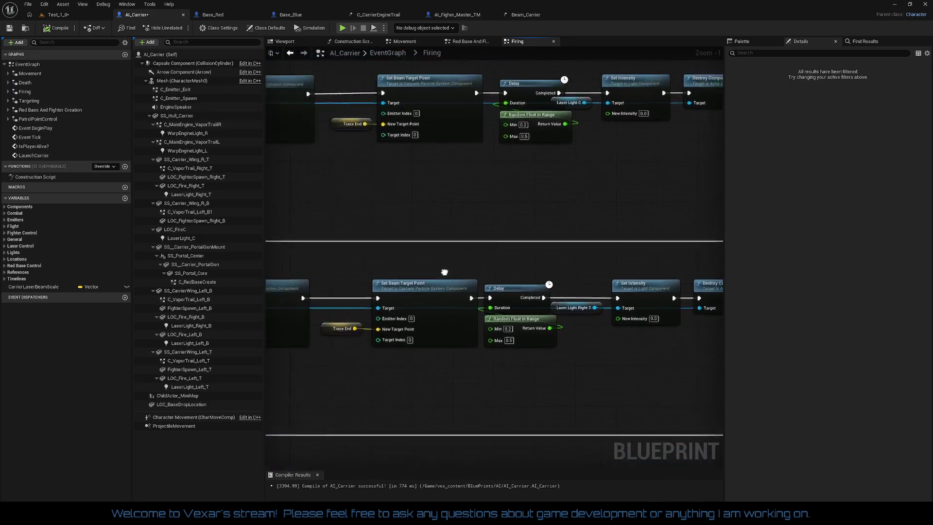
pyautogui.scroll(-1, 570, 287)
pyautogui.moveTo(568, 287)
pyautogui.mouseDown()
pyautogui.moveTo(586, 319)
pyautogui.moveTo(581, 329)
pyautogui.mouseUp()
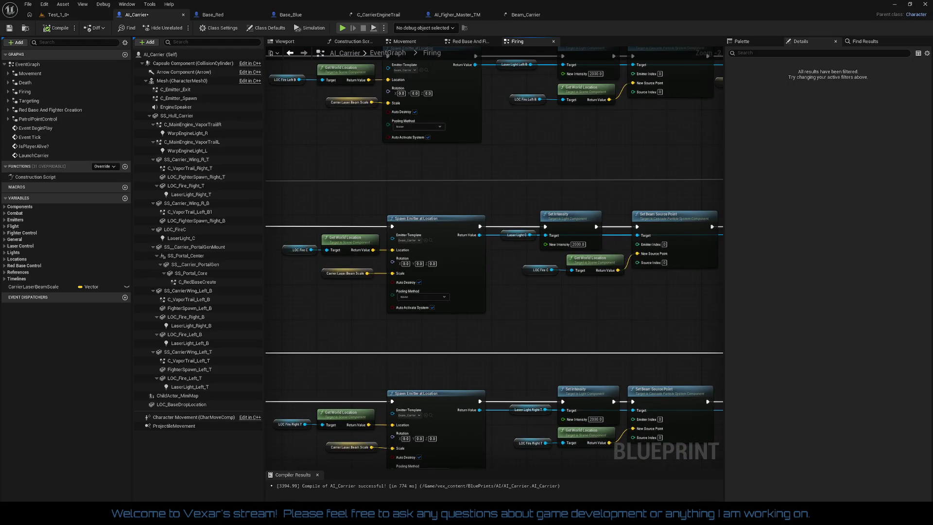
# - Move LOC Fire C and Get World Location beside Set Intensity, and shift Set Beam Source Point left
pyautogui.scroll(2, 628, 290)
pyautogui.moveTo(591, 281); pyautogui.dragTo(511, 267)
pyautogui.moveTo(575, 250)
pyautogui.mouseDown()
pyautogui.moveTo(555, 249)
pyautogui.moveTo(534, 265)
pyautogui.moveTo(543, 248)
pyautogui.mouseUp()
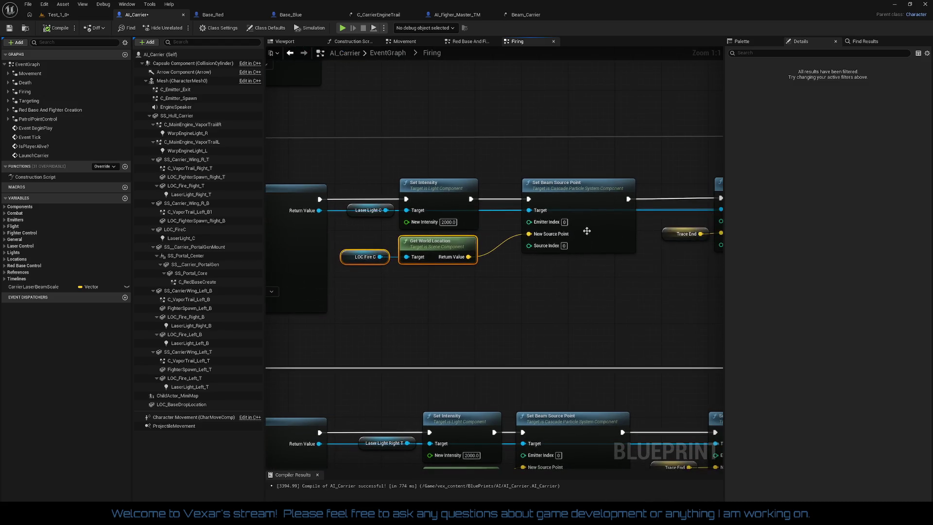
pyautogui.click(564, 205)
pyautogui.moveTo(562, 209); pyautogui.dragTo(549, 208)
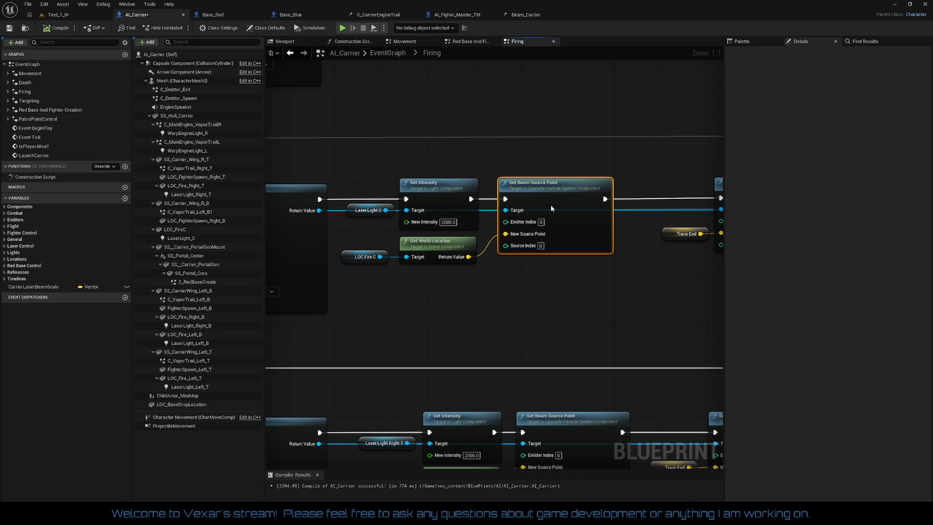
# - Select the row's target, Delay and Destroy nodes, then the FireLasers, Print String and Sequence nodes
pyautogui.scroll(-1, 549, 205)
pyautogui.moveTo(633, 293); pyautogui.dragTo(410, 285)
pyautogui.moveTo(422, 189); pyautogui.dragTo(659, 301)
pyautogui.scroll(-3, 653, 305)
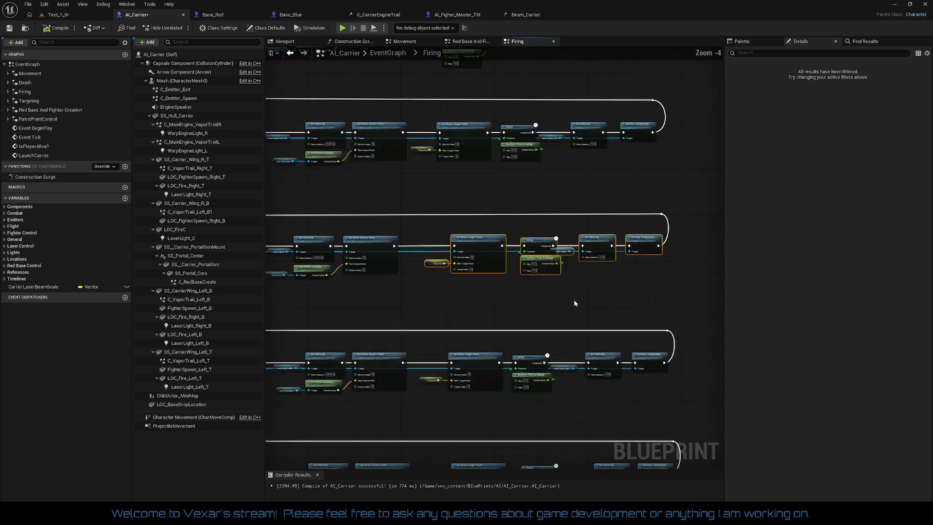
pyautogui.scroll(1, 424, 252)
pyautogui.moveTo(424, 252); pyautogui.dragTo(599, 240)
pyautogui.moveTo(357, 248)
pyautogui.mouseDown()
pyautogui.moveTo(502, 340)
pyautogui.moveTo(464, 309)
pyautogui.moveTo(430, 308)
pyautogui.mouseUp()
pyautogui.moveTo(373, 328)
pyautogui.mouseDown()
pyautogui.moveTo(462, 316)
pyautogui.moveTo(388, 308)
pyautogui.mouseUp()
pyautogui.click(491, 325)
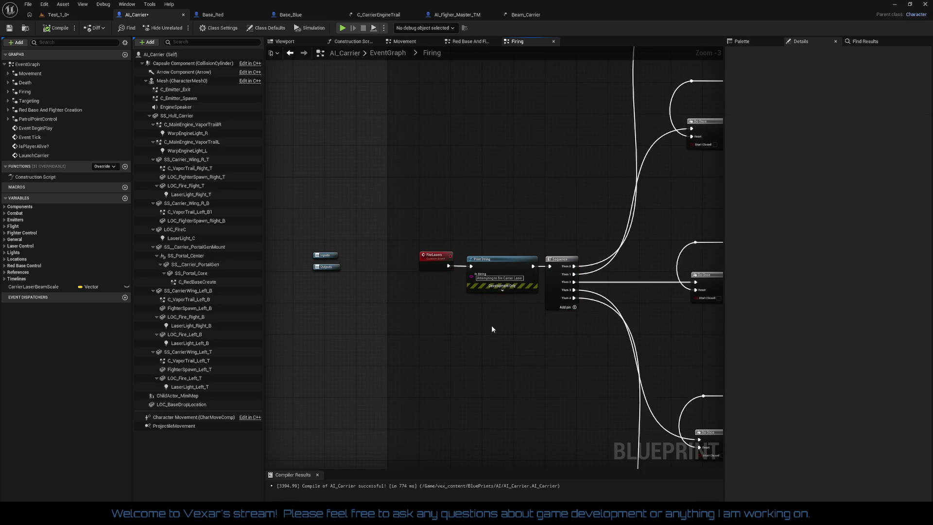
# - Zoom out and pan to check all five firing branches line up
pyautogui.scroll(-2, 377, 312)
pyautogui.moveTo(364, 291)
pyautogui.mouseDown()
pyautogui.moveTo(368, 262)
pyautogui.moveTo(322, 157)
pyautogui.moveTo(304, 142)
pyautogui.mouseUp()
pyautogui.moveTo(632, 360)
pyautogui.mouseDown()
pyautogui.moveTo(596, 373)
pyautogui.moveTo(437, 380)
pyautogui.mouseUp()
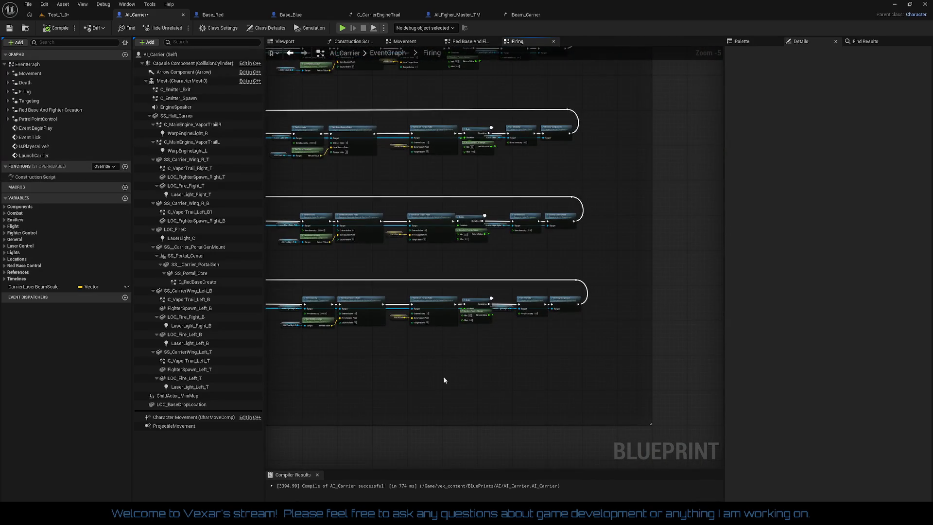
pyautogui.scroll(1, 498, 354)
pyautogui.scroll(2, 499, 328)
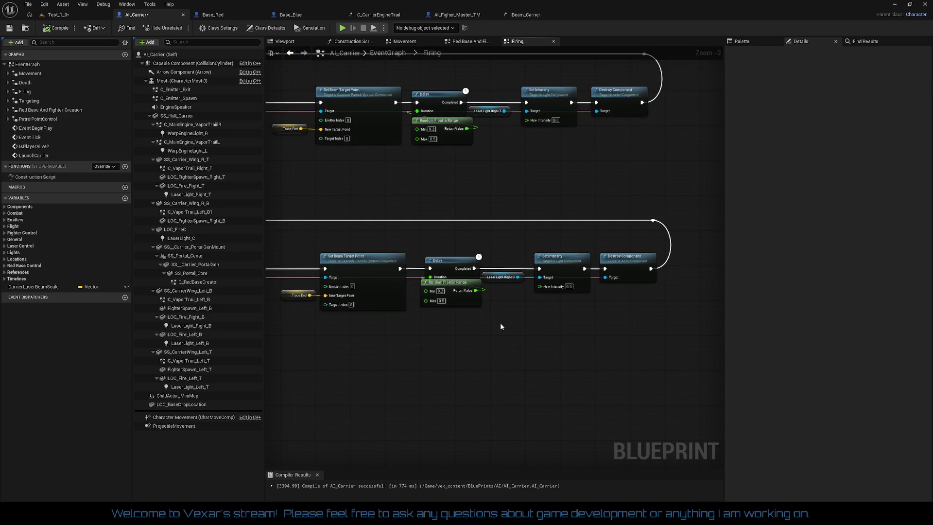
pyautogui.moveTo(501, 326); pyautogui.dragTo(532, 290)
pyautogui.scroll(-3, 536, 295)
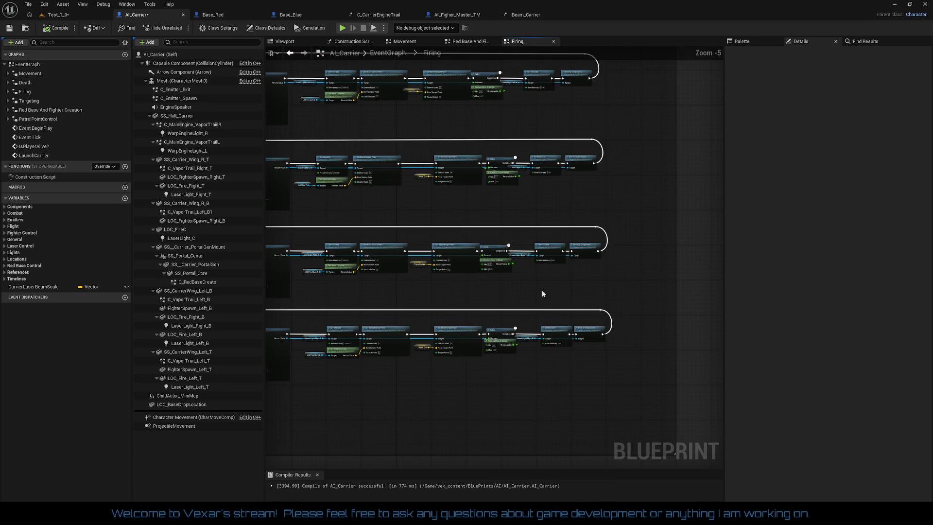
pyautogui.scroll(-3, 519, 279)
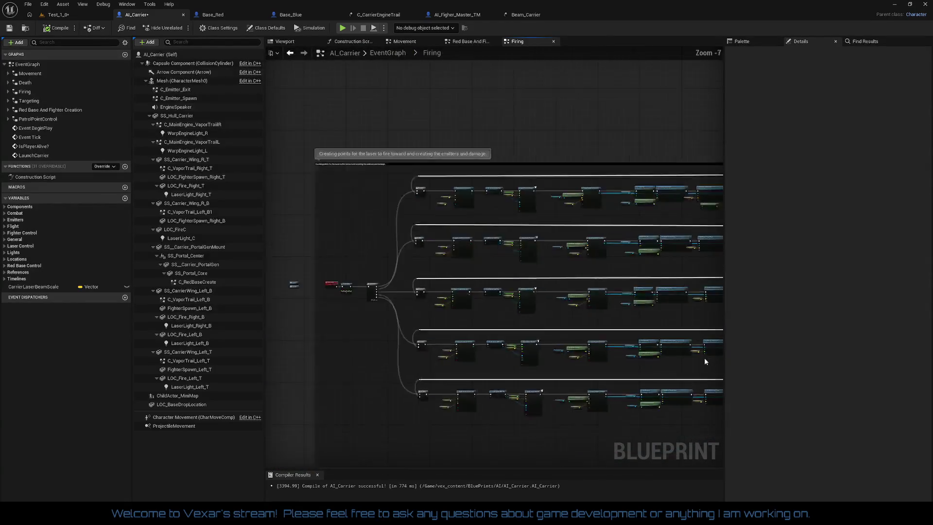
# - Widen the Firing comment box to the left
pyautogui.moveTo(577, 335)
pyautogui.mouseDown()
pyautogui.moveTo(518, 279)
pyautogui.moveTo(618, 279)
pyautogui.moveTo(607, 375)
pyautogui.mouseUp()
pyautogui.scroll(3, 442, 267)
pyautogui.scroll(2, 422, 261)
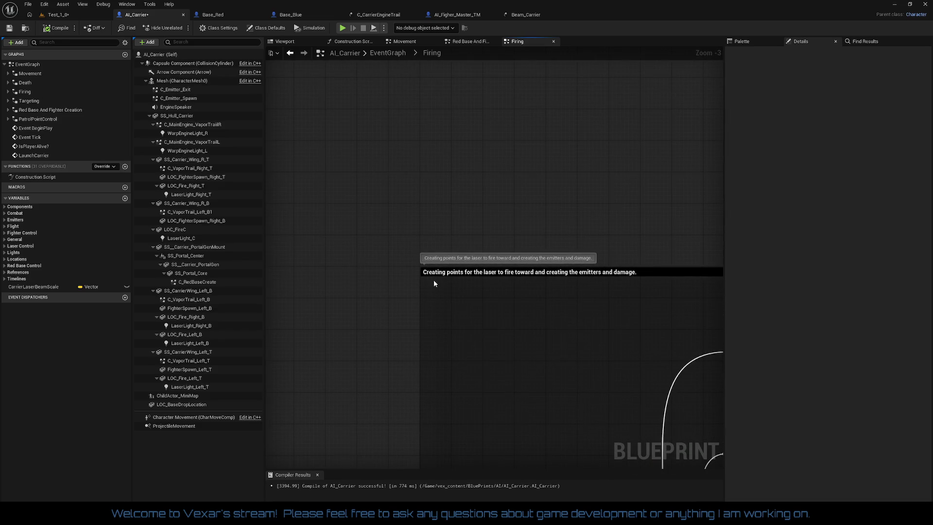
pyautogui.moveTo(419, 284)
pyautogui.mouseDown()
pyautogui.moveTo(388, 283)
pyautogui.moveTo(403, 236)
pyautogui.mouseUp()
pyautogui.scroll(-3, 524, 343)
pyautogui.moveTo(524, 343)
pyautogui.mouseDown()
pyautogui.moveTo(381, 173)
pyautogui.moveTo(362, 171)
pyautogui.mouseUp()
pyautogui.scroll(3, 540, 335)
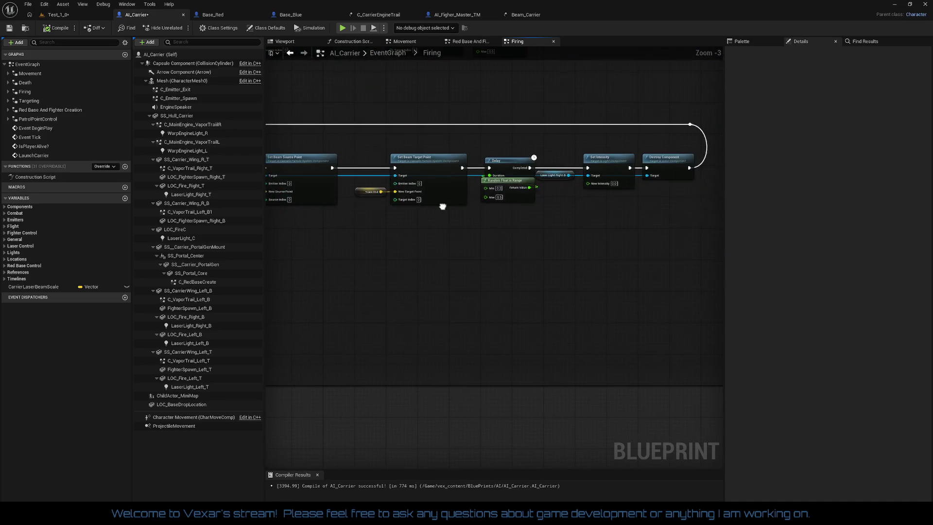
# - Raise the comment box's bottom edge and select the two small nodes before FireLasers
pyautogui.moveTo(542, 383); pyautogui.dragTo(544, 319)
pyautogui.scroll(-3, 570, 282)
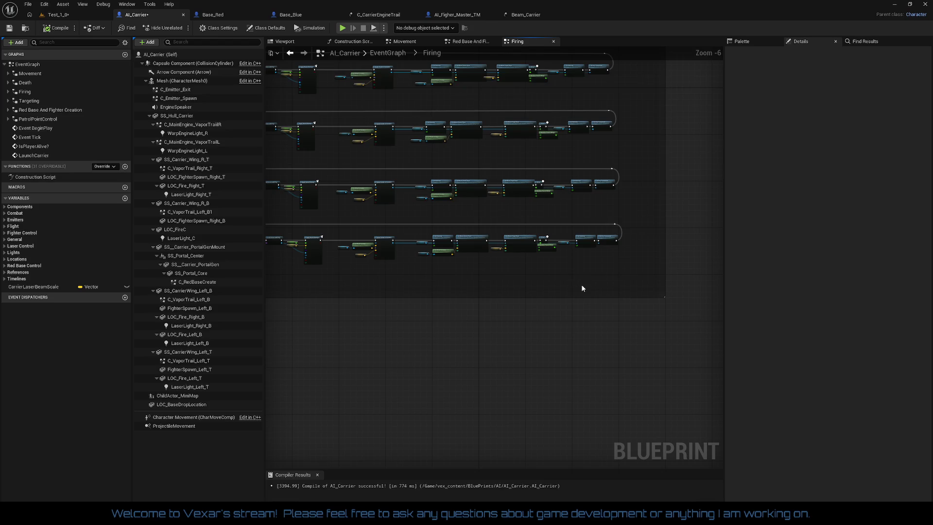
pyautogui.scroll(1, 581, 285)
pyautogui.scroll(4, 581, 289)
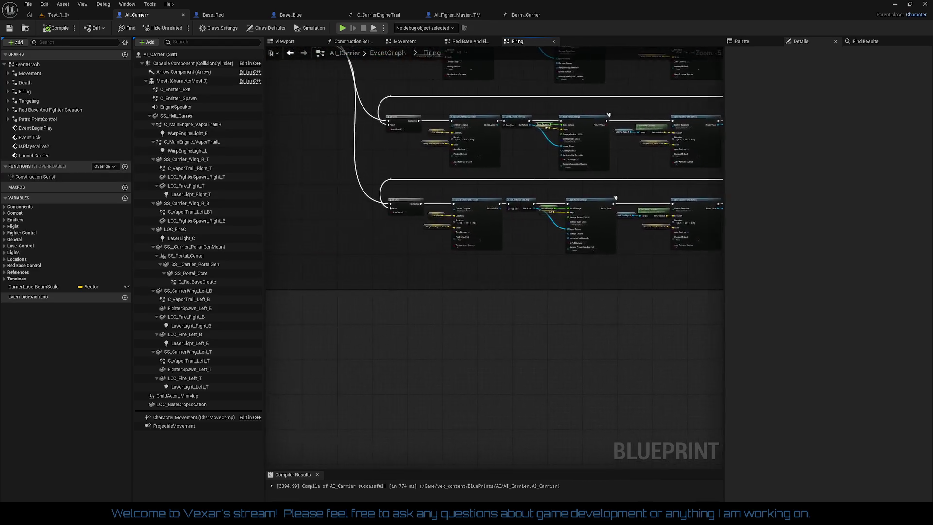
pyautogui.scroll(-3, 368, 257)
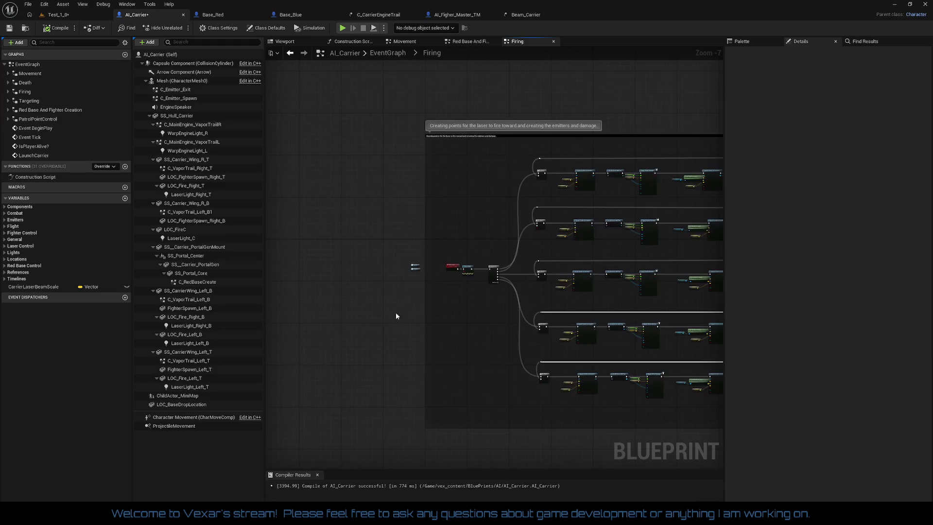
pyautogui.scroll(3, 469, 259)
pyautogui.moveTo(425, 217); pyautogui.dragTo(447, 229)
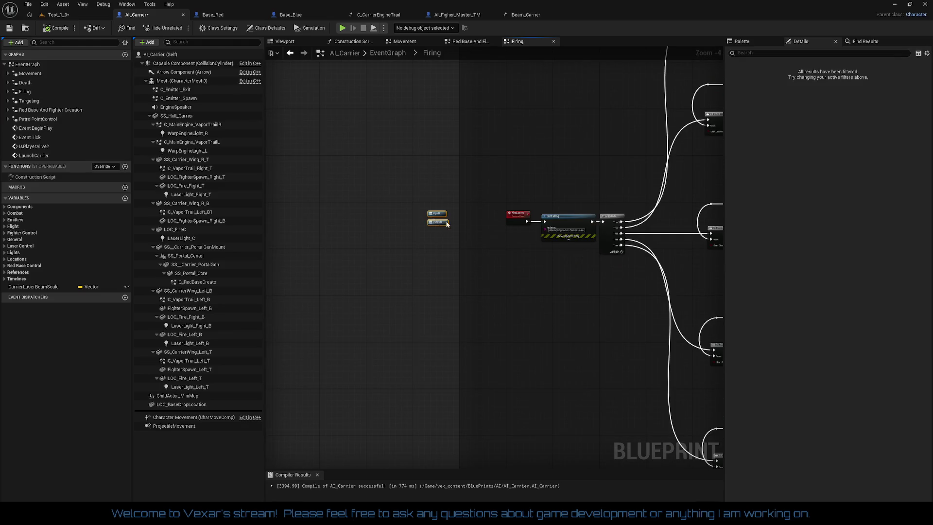
pyautogui.scroll(-3, 477, 224)
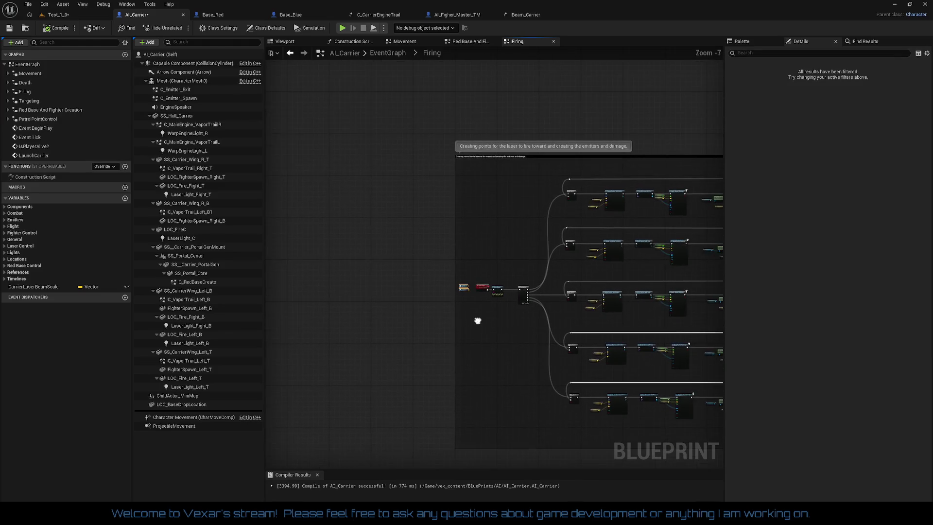
pyautogui.scroll(2, 474, 230)
pyautogui.scroll(-2, 422, 245)
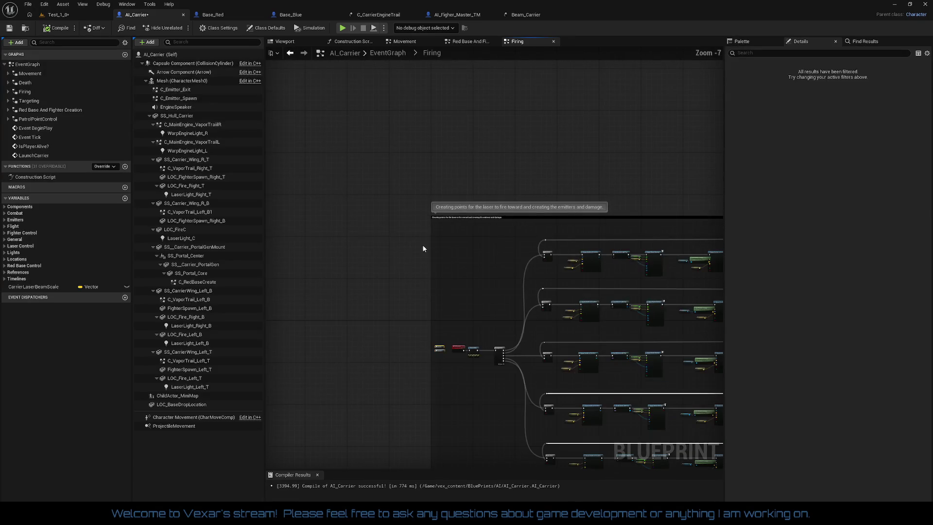
pyautogui.scroll(4, 421, 205)
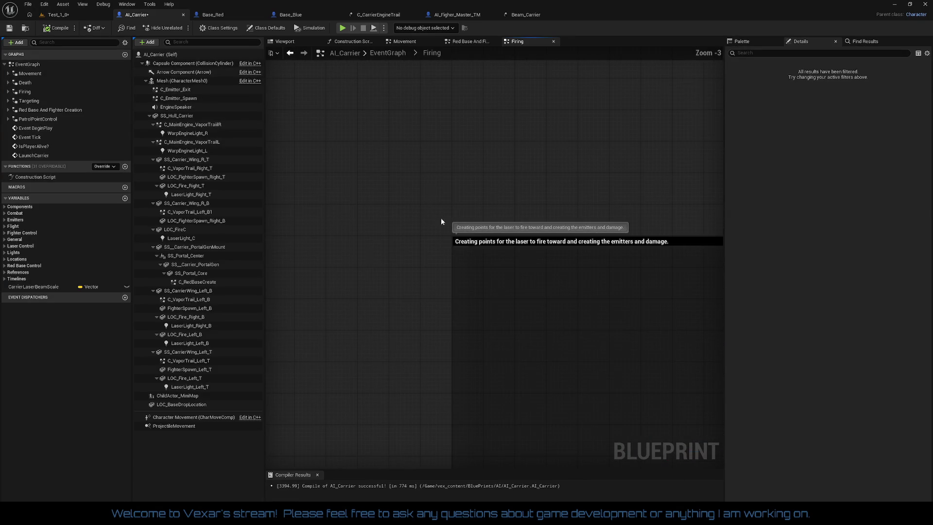
# - Move the Firing comment box up slightly and shrink its bottom to fit the nodes
pyautogui.click(468, 233)
pyautogui.moveTo(468, 232); pyautogui.dragTo(466, 214)
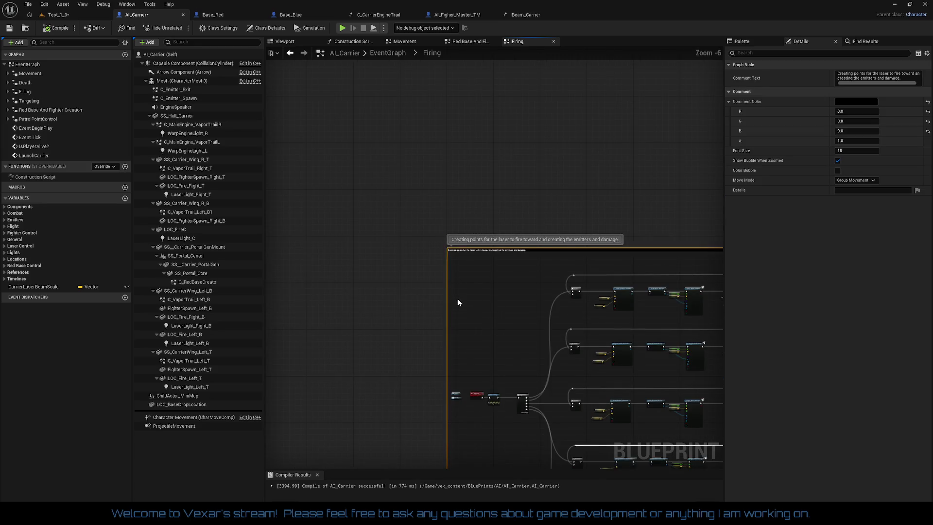
pyautogui.scroll(3, 430, 253)
pyautogui.scroll(-8, 443, 257)
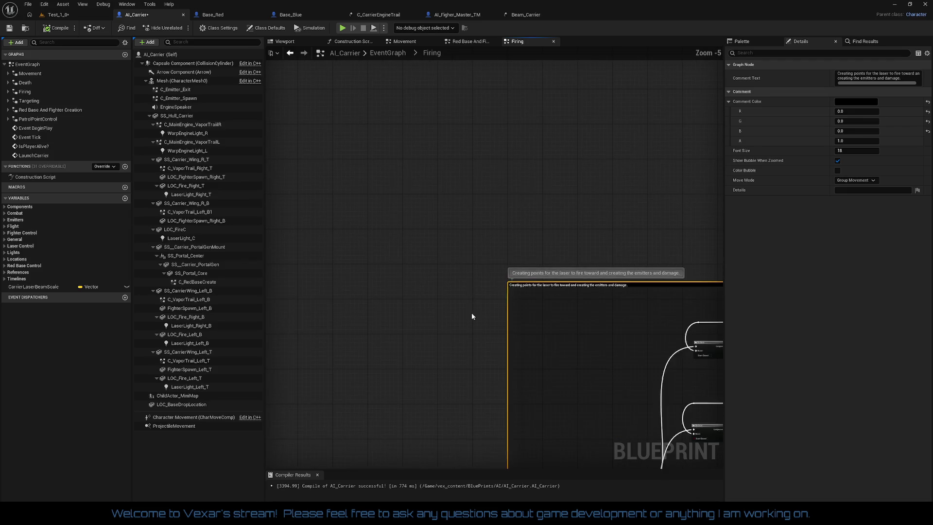
pyautogui.scroll(-1, 433, 258)
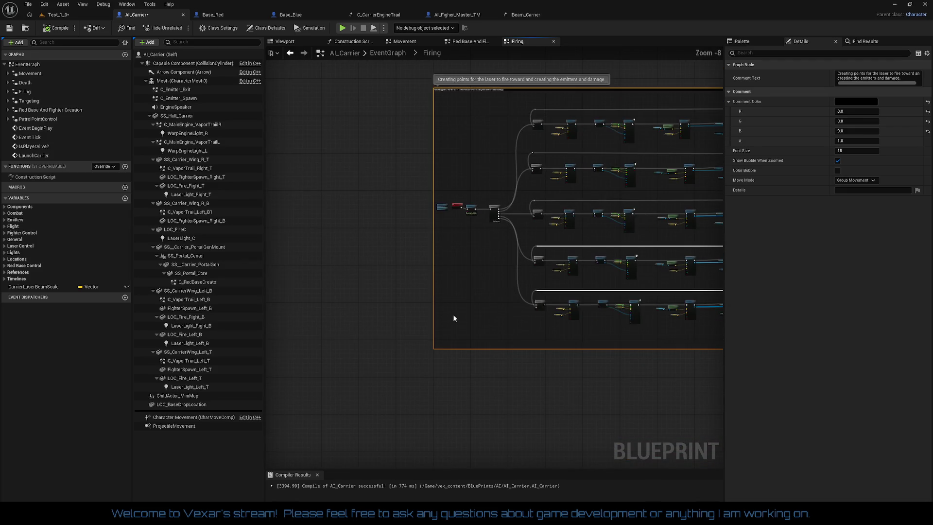
pyautogui.scroll(2, 416, 348)
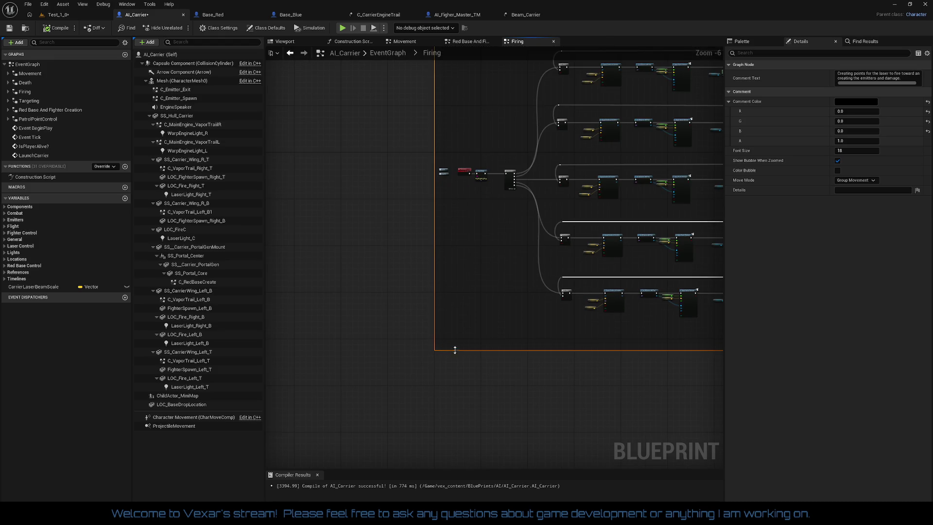
pyautogui.scroll(2, 453, 350)
pyautogui.moveTo(455, 344); pyautogui.dragTo(454, 321)
pyautogui.click(538, 351)
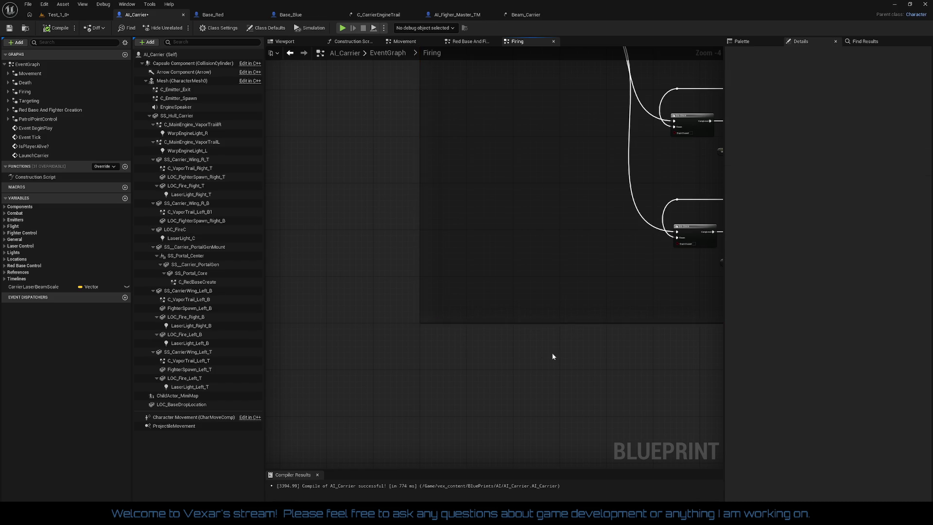
# - Pan through the five firing rows, then return to the parent EventGraph
pyautogui.scroll(-2, 549, 360)
pyautogui.moveTo(559, 364); pyautogui.dragTo(267, 376)
pyautogui.moveTo(515, 384)
pyautogui.mouseDown()
pyautogui.moveTo(593, 406)
pyautogui.moveTo(686, 405)
pyautogui.mouseUp()
pyautogui.moveTo(491, 396); pyautogui.dragTo(652, 396)
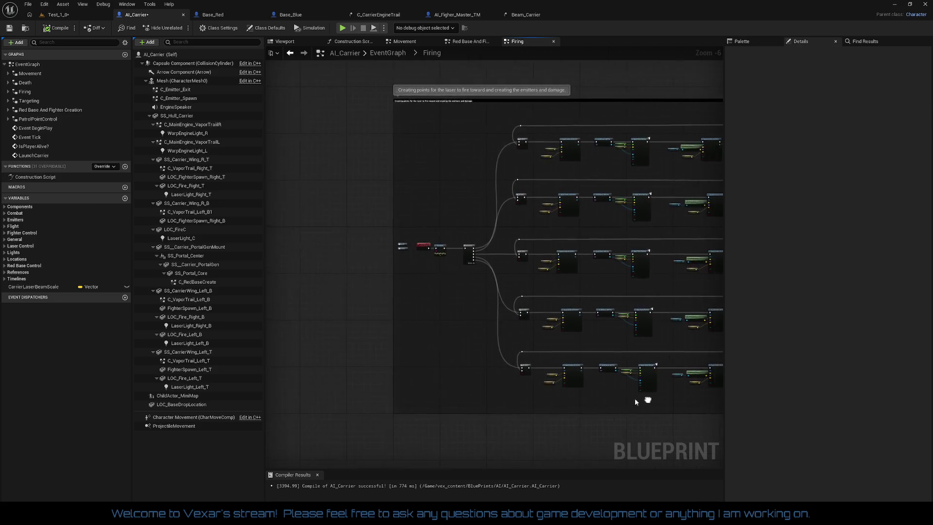
pyautogui.scroll(3, 489, 330)
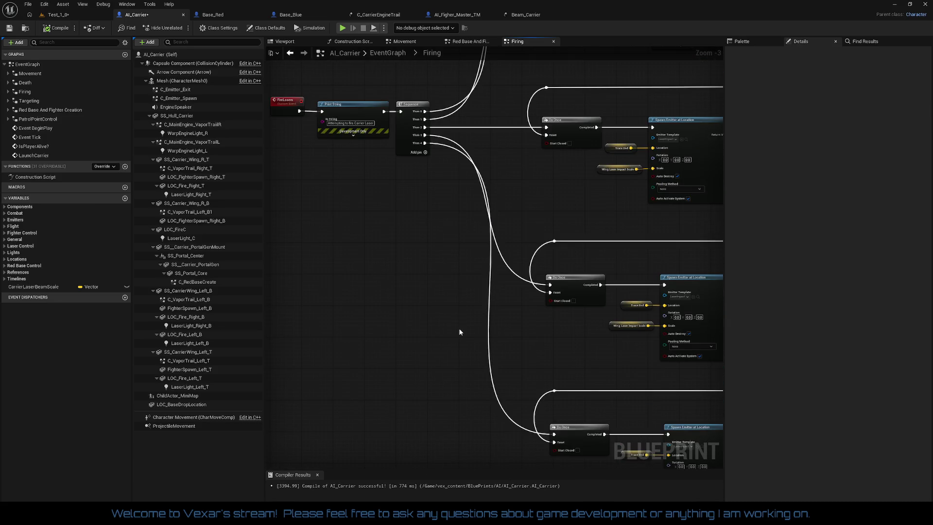
pyautogui.scroll(-2, 460, 332)
pyautogui.moveTo(460, 327); pyautogui.dragTo(236, 334)
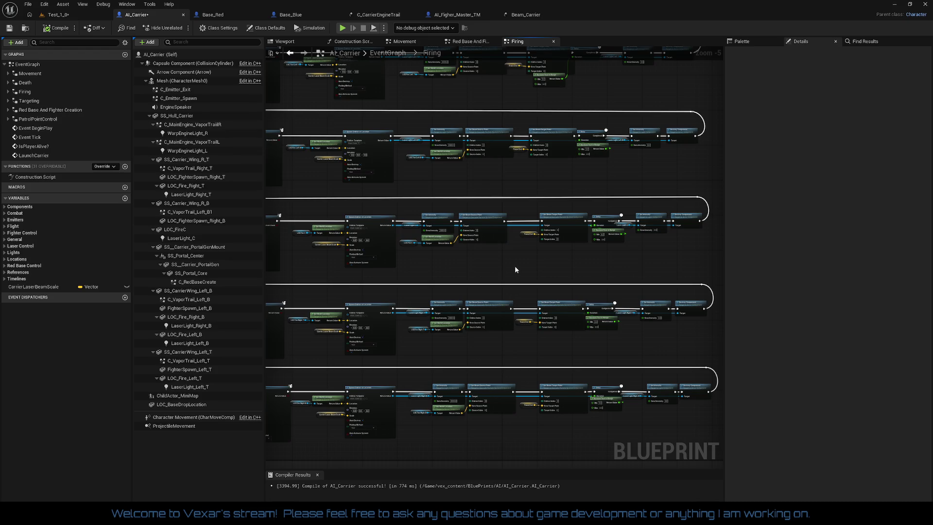
pyautogui.moveTo(515, 270); pyautogui.dragTo(444, 277)
pyautogui.moveTo(573, 286)
pyautogui.mouseDown()
pyautogui.moveTo(542, 291)
pyautogui.moveTo(705, 303)
pyautogui.mouseUp()
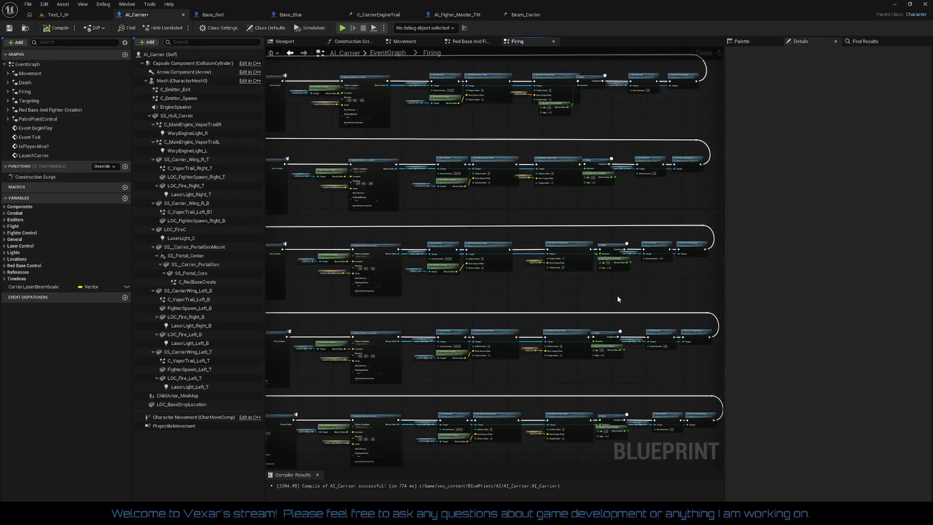
pyautogui.moveTo(272, 330)
pyautogui.mouseDown()
pyautogui.moveTo(499, 295)
pyautogui.moveTo(657, 285)
pyautogui.mouseUp()
pyautogui.scroll(-1, 438, 311)
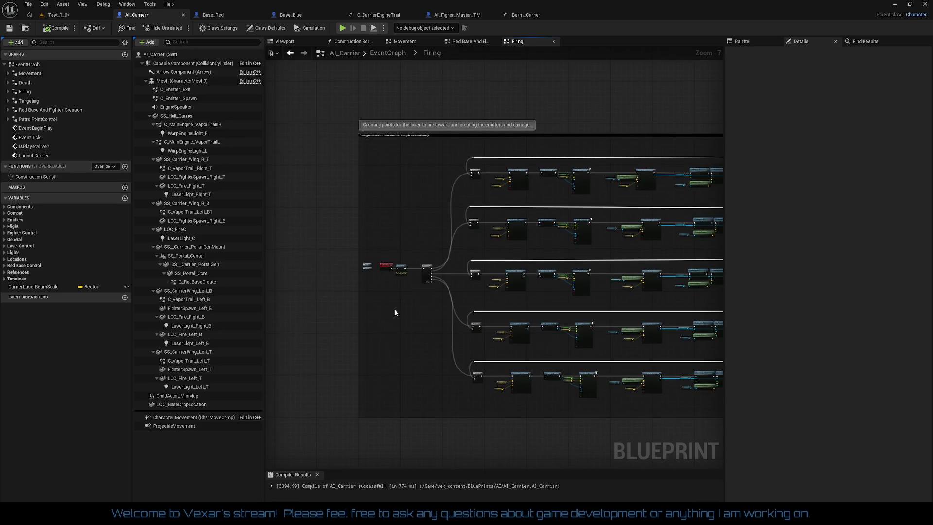
pyautogui.scroll(2, 393, 305)
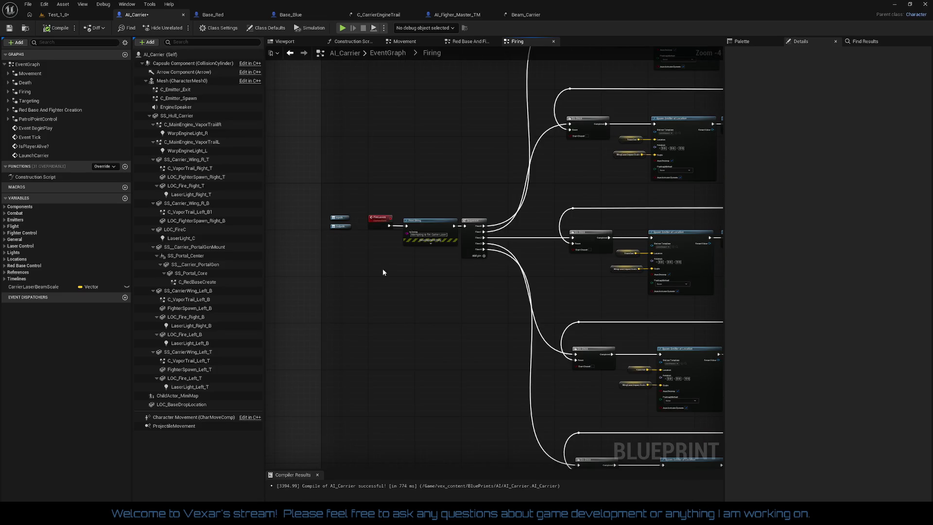
pyautogui.doubleClick(341, 218)
pyautogui.scroll(3, 490, 268)
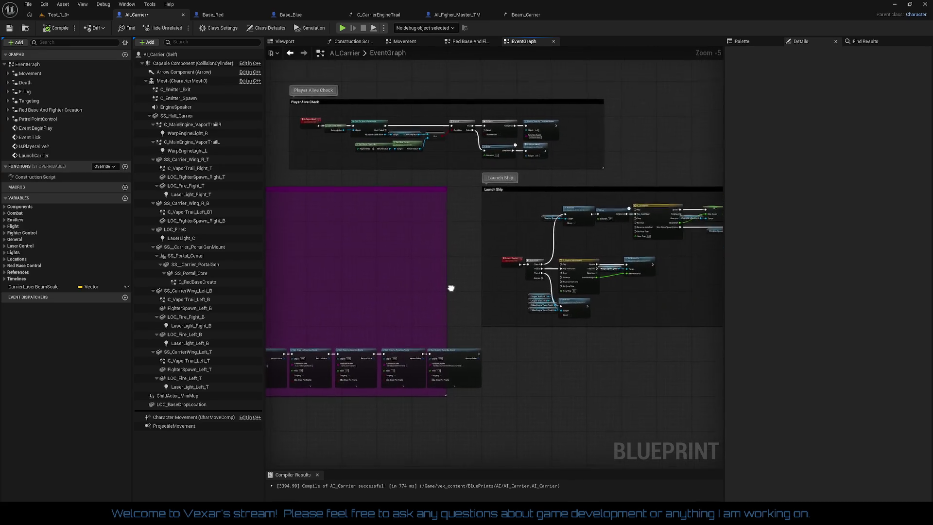
# - Narrow the Player Alive Check comment box's right edge to fit its nodes
pyautogui.moveTo(528, 304); pyautogui.dragTo(519, 354)
pyautogui.scroll(3, 465, 269)
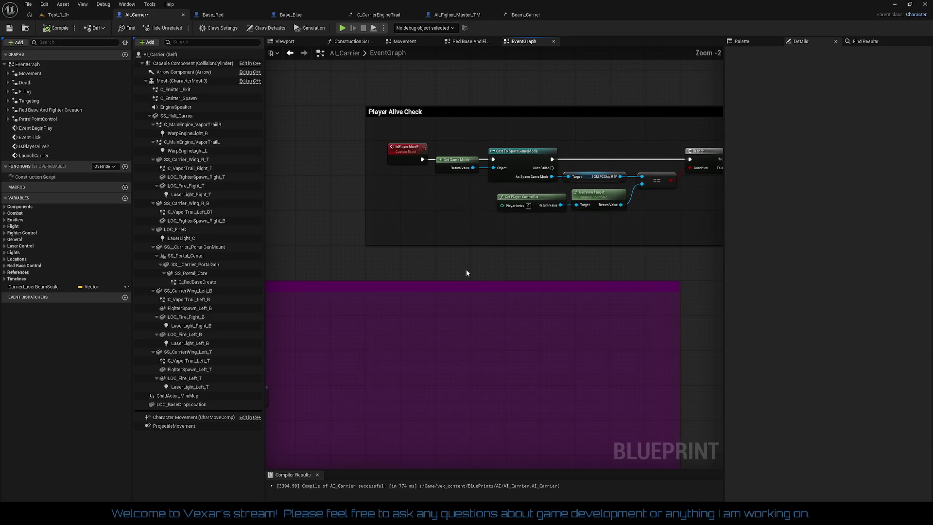
pyautogui.moveTo(381, 180)
pyautogui.mouseDown()
pyautogui.moveTo(719, 272)
pyautogui.moveTo(599, 267)
pyautogui.moveTo(409, 204)
pyautogui.moveTo(429, 194)
pyautogui.moveTo(198, 187)
pyautogui.mouseUp()
pyautogui.moveTo(266, 250); pyautogui.dragTo(581, 277)
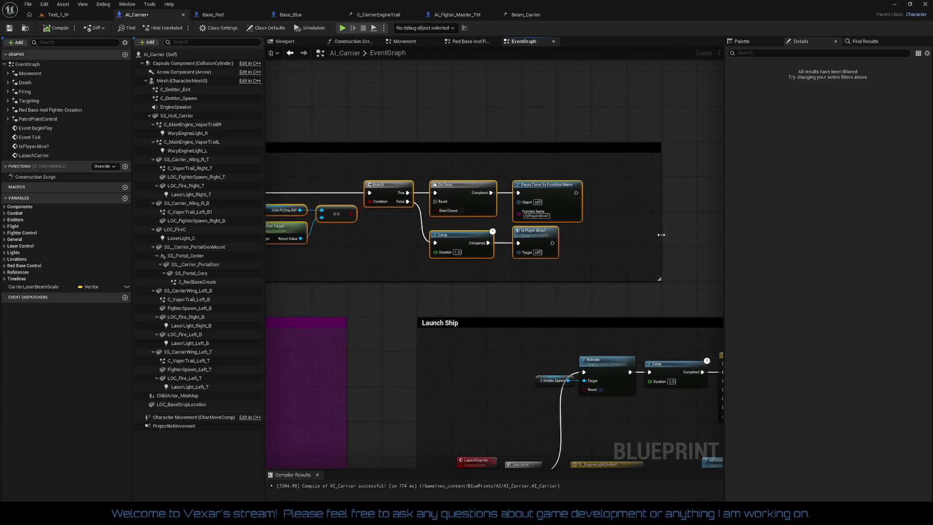
pyautogui.moveTo(661, 234); pyautogui.dragTo(620, 236)
pyautogui.click(547, 276)
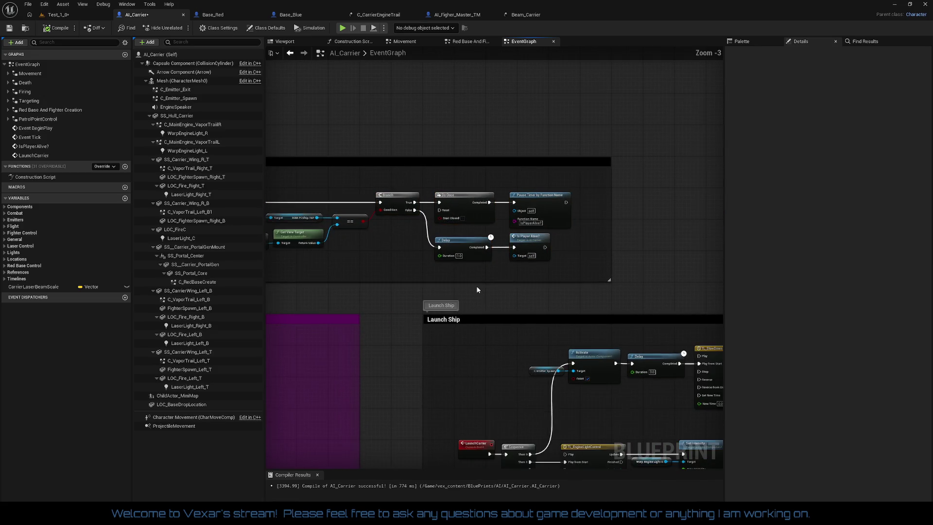
# - Look over the purple comment group, then open the Red Base And Fighter Creation graph
pyautogui.scroll(-1, 549, 262)
pyautogui.scroll(-2, 502, 213)
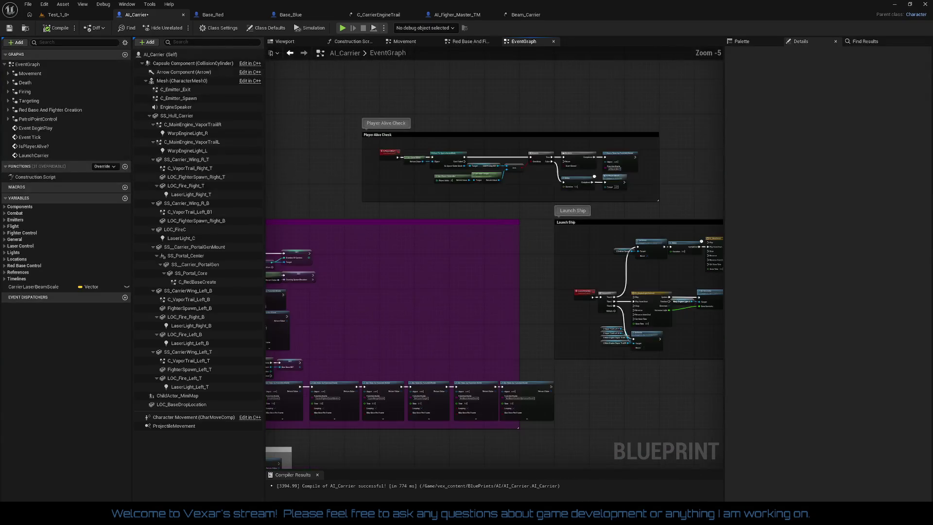
pyautogui.moveTo(498, 229)
pyautogui.mouseDown()
pyautogui.moveTo(487, 188)
pyautogui.moveTo(573, 172)
pyautogui.mouseUp()
pyautogui.scroll(3, 496, 229)
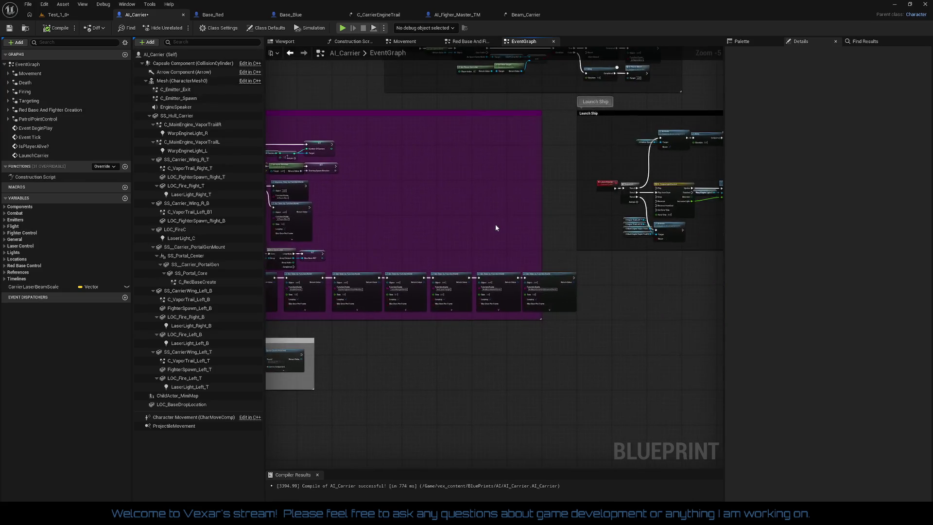
pyautogui.scroll(-2, 493, 233)
pyautogui.moveTo(433, 117); pyautogui.dragTo(525, 142)
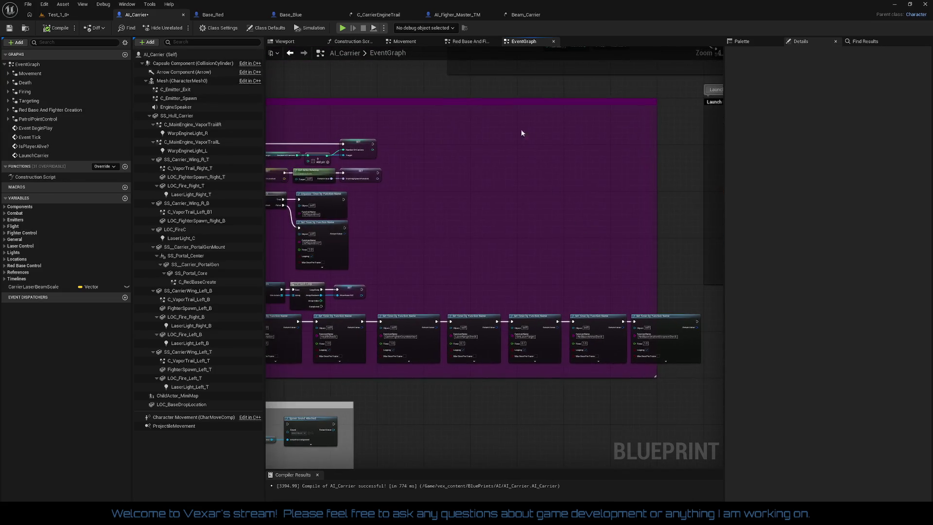
pyautogui.click(465, 46)
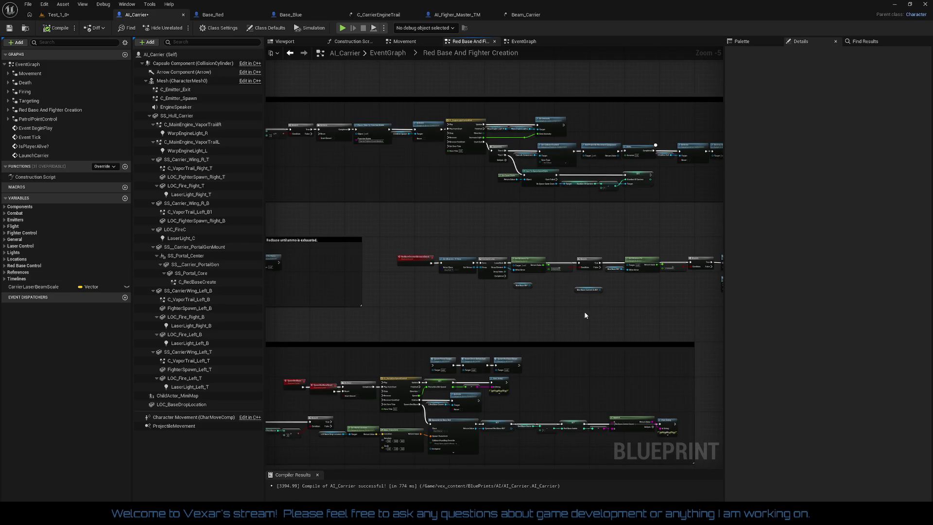
# - Survey the comment groups and shorten the red base ammo-check comment box
pyautogui.scroll(2, 582, 311)
pyautogui.moveTo(582, 311)
pyautogui.mouseDown()
pyautogui.moveTo(535, 294)
pyautogui.moveTo(322, 278)
pyautogui.mouseUp()
pyautogui.scroll(-2, 431, 275)
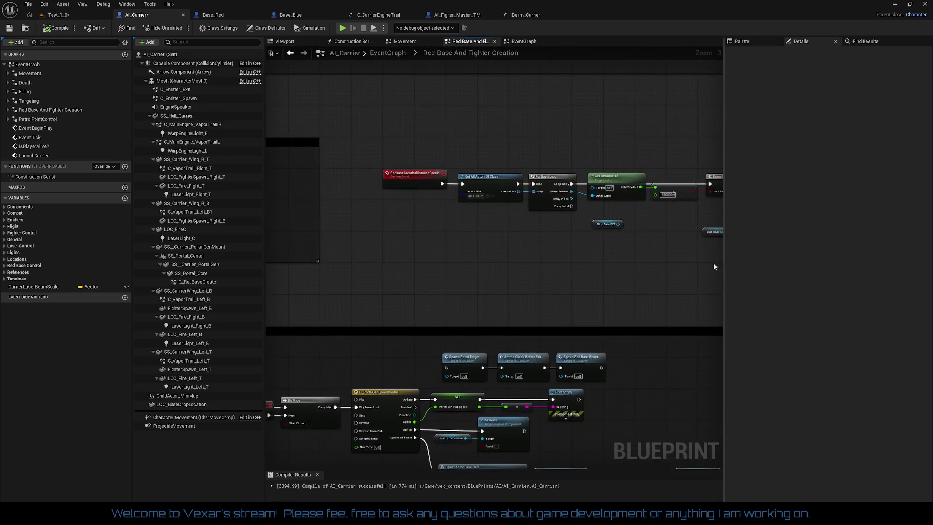
pyautogui.moveTo(535, 259)
pyautogui.mouseDown()
pyautogui.moveTo(586, 190)
pyautogui.moveTo(635, 202)
pyautogui.moveTo(662, 243)
pyautogui.moveTo(651, 291)
pyautogui.moveTo(533, 265)
pyautogui.moveTo(612, 260)
pyautogui.mouseUp()
pyautogui.scroll(2, 498, 261)
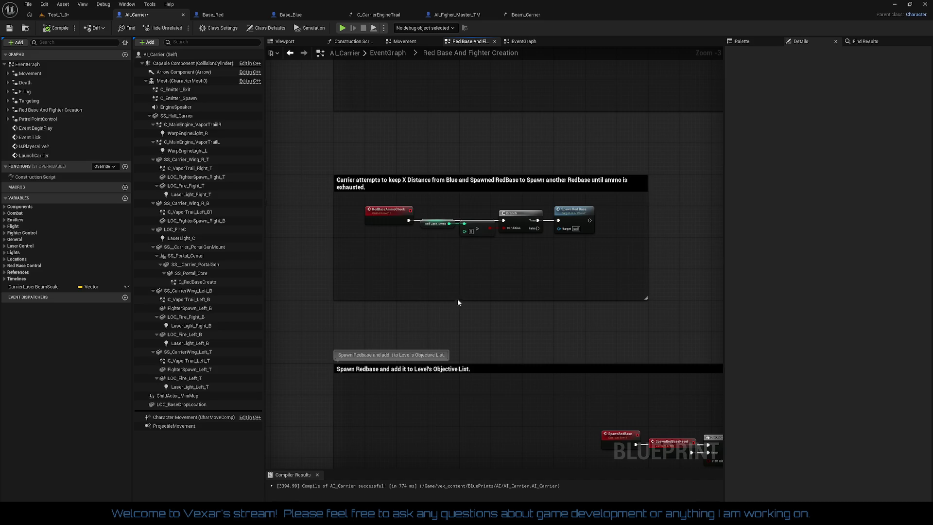
pyautogui.moveTo(457, 299); pyautogui.dragTo(459, 267)
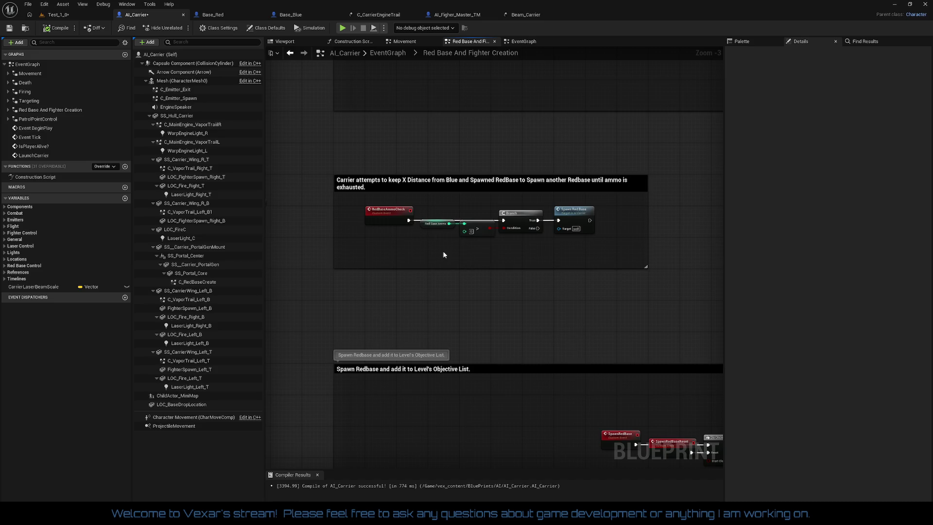
# - Delete the three unused call nodes in the Spawn Redbase group
pyautogui.scroll(-2, 444, 254)
pyautogui.moveTo(272, 284)
pyautogui.mouseDown()
pyautogui.moveTo(374, 240)
pyautogui.moveTo(373, 202)
pyautogui.moveTo(589, 232)
pyautogui.mouseUp()
pyautogui.scroll(2, 517, 243)
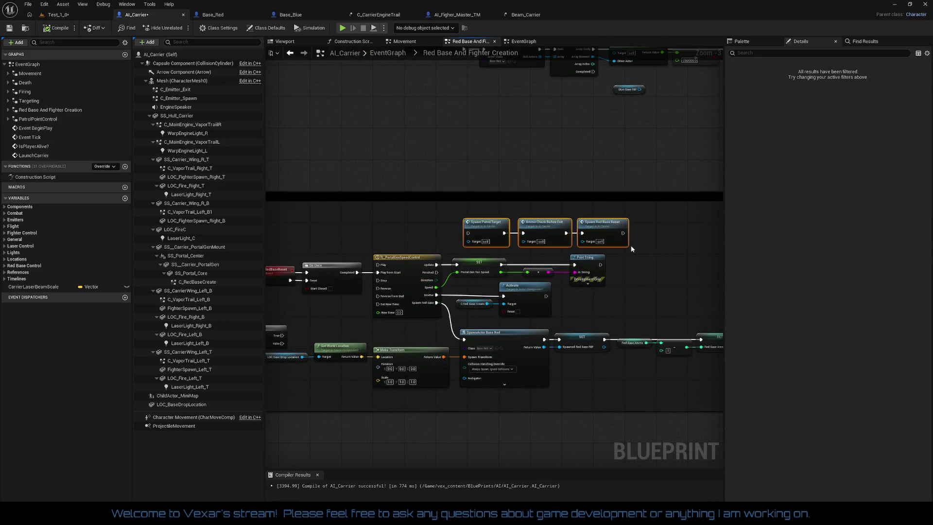
pyautogui.press('Delete')
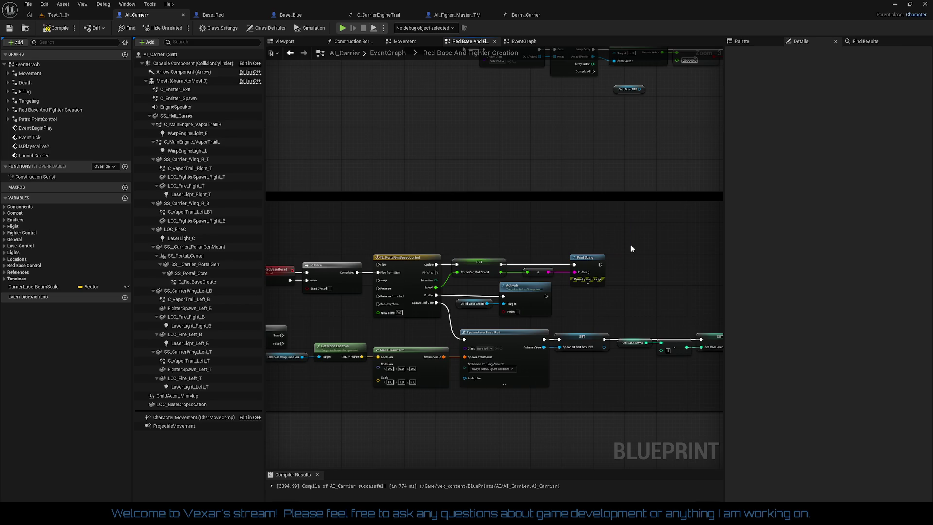
# - Delete the two stray variable nodes beside the Branch and spawn nodes
pyautogui.moveTo(631, 248)
pyautogui.mouseDown()
pyautogui.moveTo(492, 243)
pyautogui.moveTo(401, 266)
pyautogui.moveTo(527, 417)
pyautogui.mouseUp()
pyautogui.moveTo(494, 319); pyautogui.dragTo(277, 314)
pyautogui.moveTo(645, 314)
pyautogui.mouseDown()
pyautogui.moveTo(241, 271)
pyautogui.moveTo(369, 301)
pyautogui.moveTo(403, 265)
pyautogui.moveTo(382, 261)
pyautogui.mouseUp()
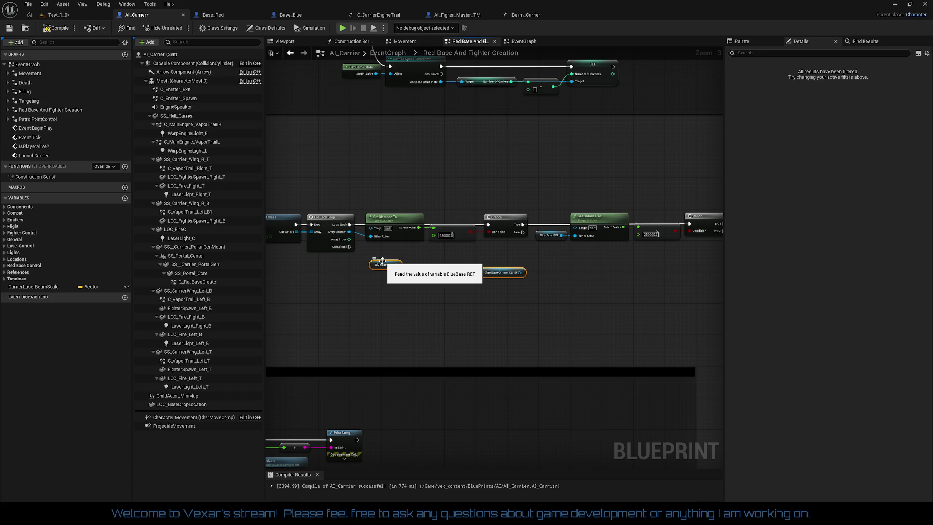
pyautogui.press('Delete')
# - Frame all the commented node groups and compile the AI_Carrier Blueprint
pyautogui.scroll(3, 559, 268)
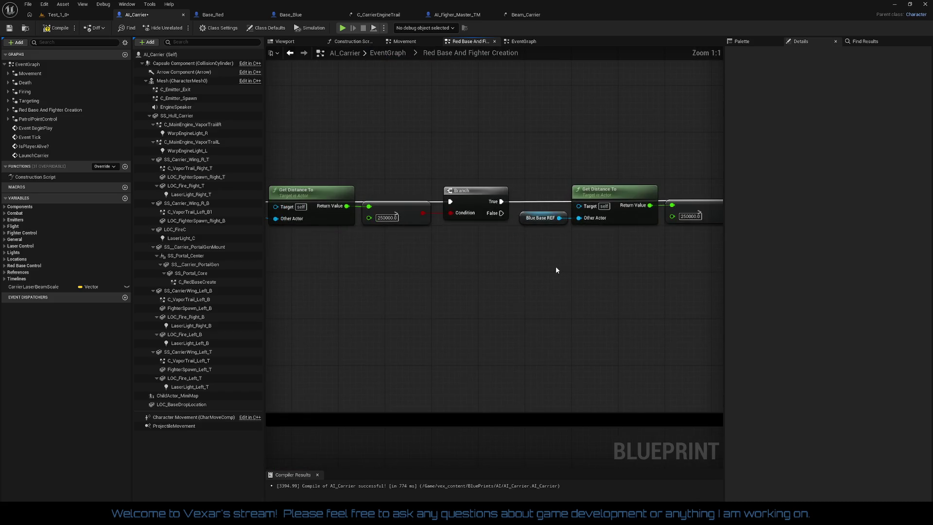
pyautogui.moveTo(553, 266); pyautogui.dragTo(440, 276)
pyautogui.scroll(-1, 511, 276)
pyautogui.moveTo(511, 276)
pyautogui.mouseDown()
pyautogui.moveTo(523, 277)
pyautogui.moveTo(377, 283)
pyautogui.moveTo(716, 293)
pyautogui.moveTo(552, 290)
pyautogui.mouseUp()
pyautogui.scroll(-1, 520, 285)
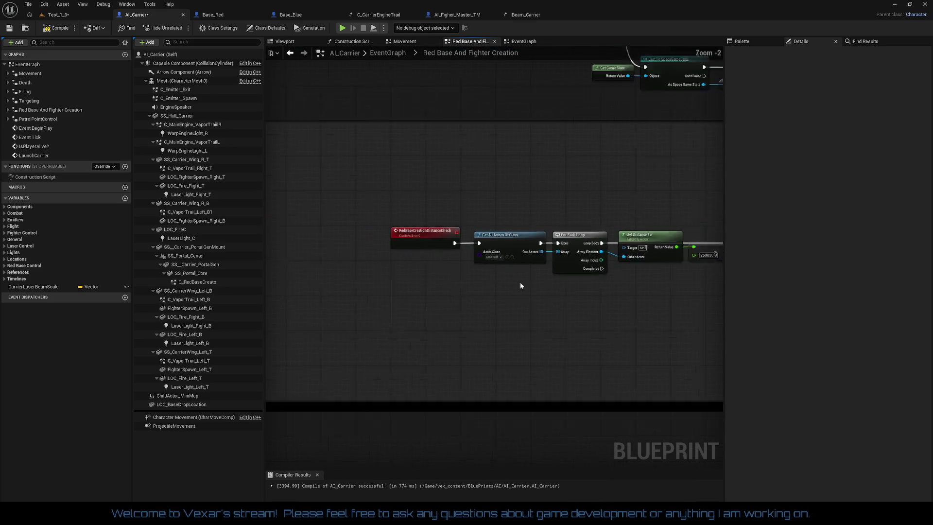
pyautogui.scroll(-4, 520, 285)
pyautogui.moveTo(489, 276)
pyautogui.mouseDown()
pyautogui.moveTo(565, 288)
pyautogui.moveTo(567, 309)
pyautogui.mouseUp()
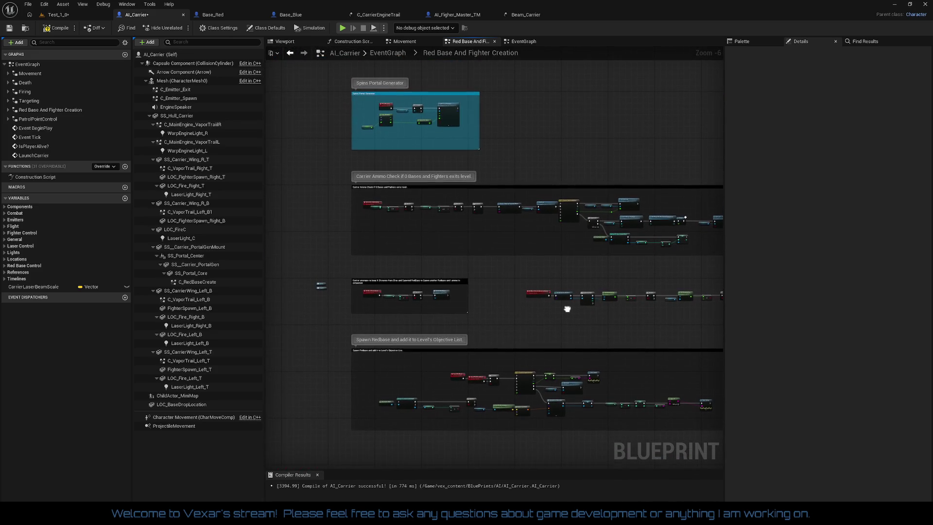
pyautogui.click(61, 28)
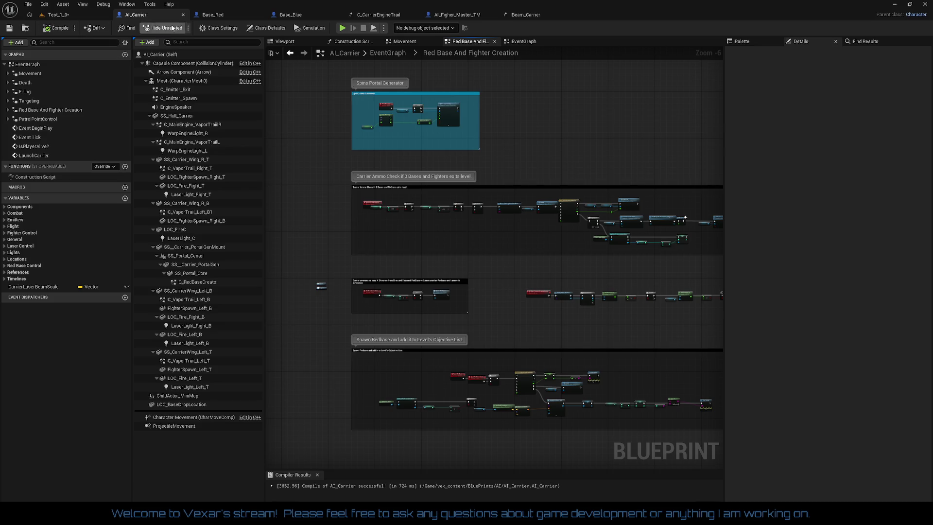
# - Check Base_Red and Base_Blue, then close the C_CarrierEngineTrail and Beam_Carrier particle systems
pyautogui.click(217, 15)
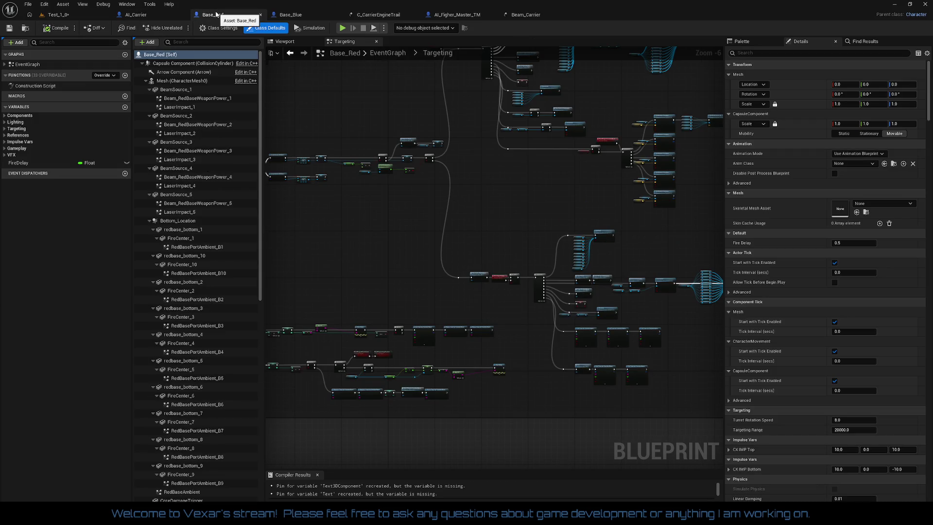
pyautogui.click(290, 14)
pyautogui.click(373, 16)
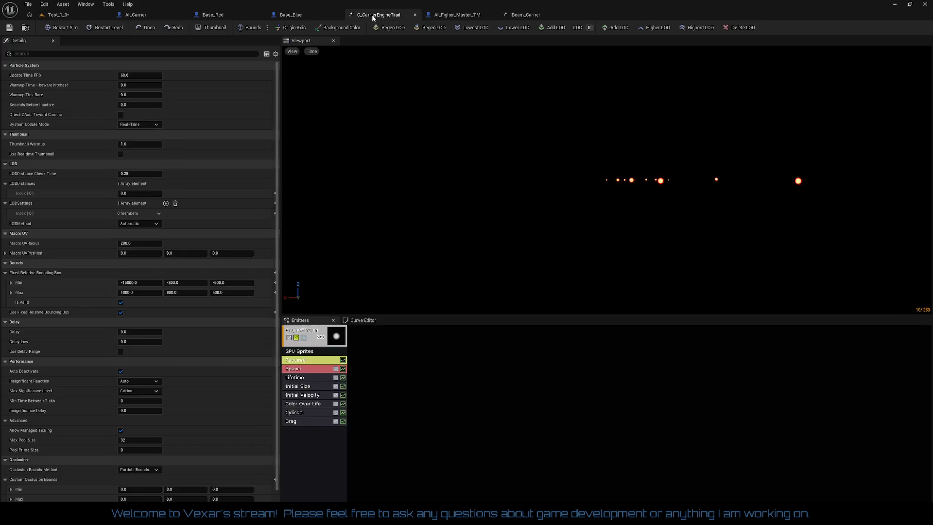
pyautogui.click(416, 15)
pyautogui.click(442, 16)
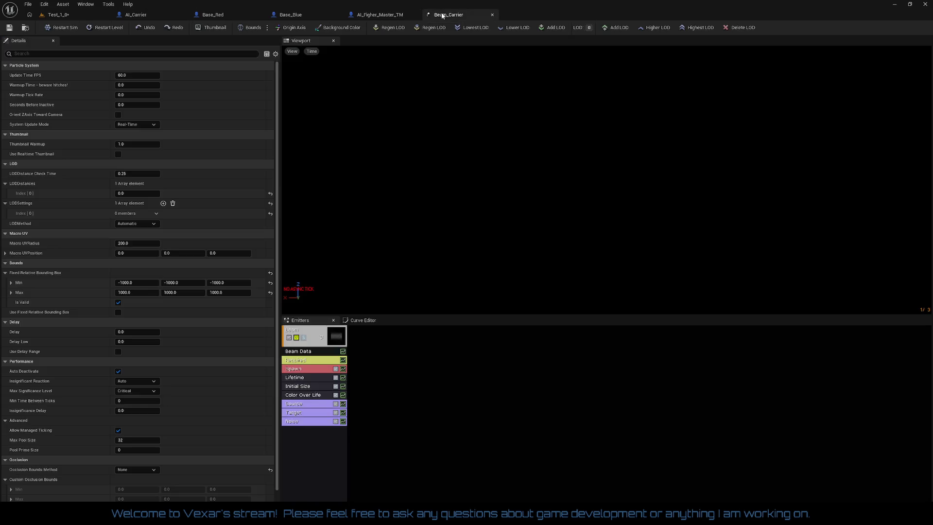
pyautogui.click(492, 15)
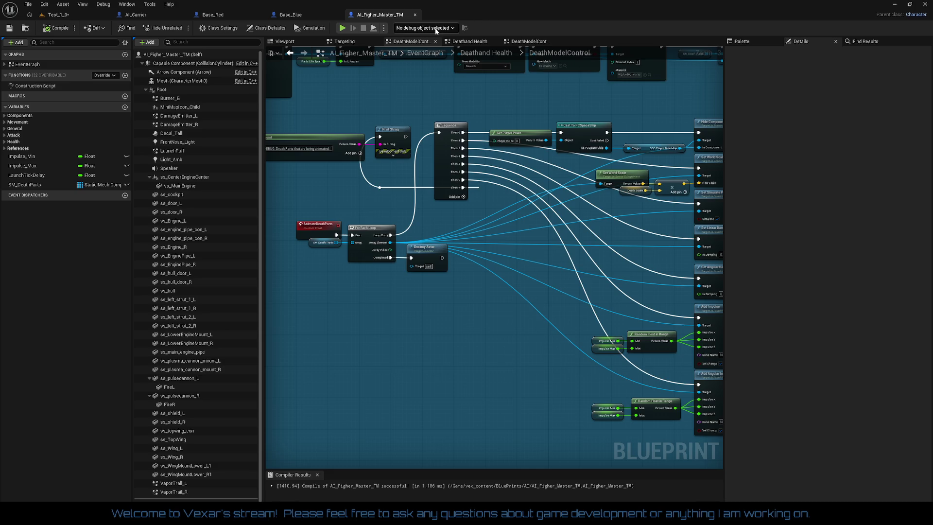
pyautogui.scroll(-8, 458, 127)
# - Change the Death Animation comment box colour to black
pyautogui.scroll(2, 485, 293)
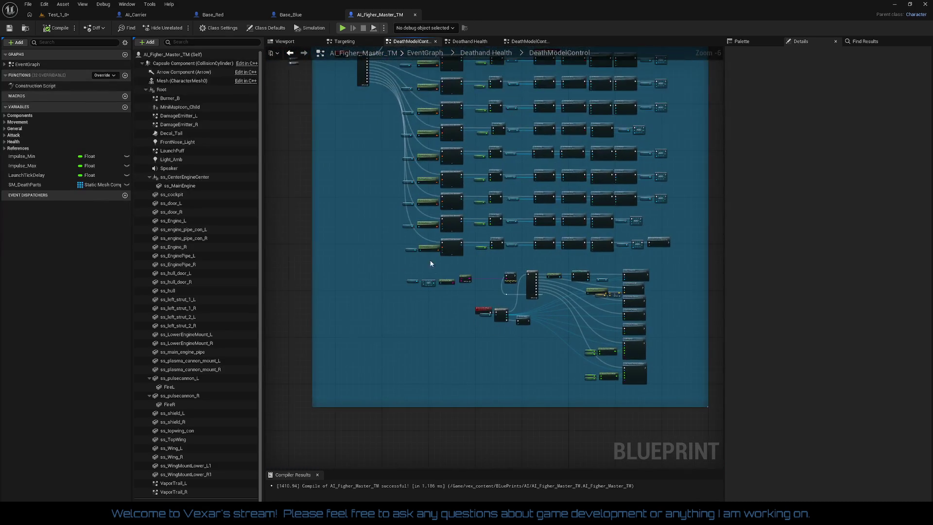
pyautogui.moveTo(434, 288); pyautogui.dragTo(435, 301)
pyautogui.moveTo(378, 68); pyautogui.dragTo(393, 119)
pyautogui.click(394, 117)
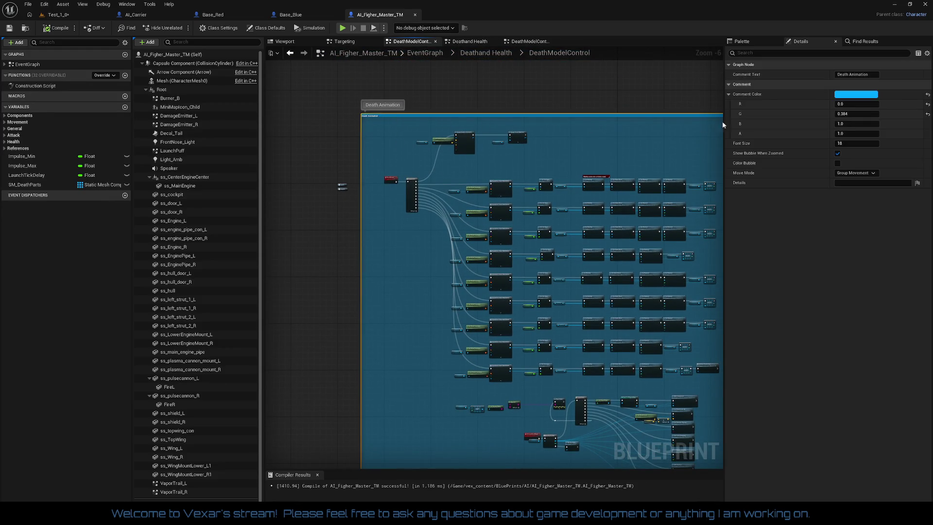
pyautogui.click(841, 95)
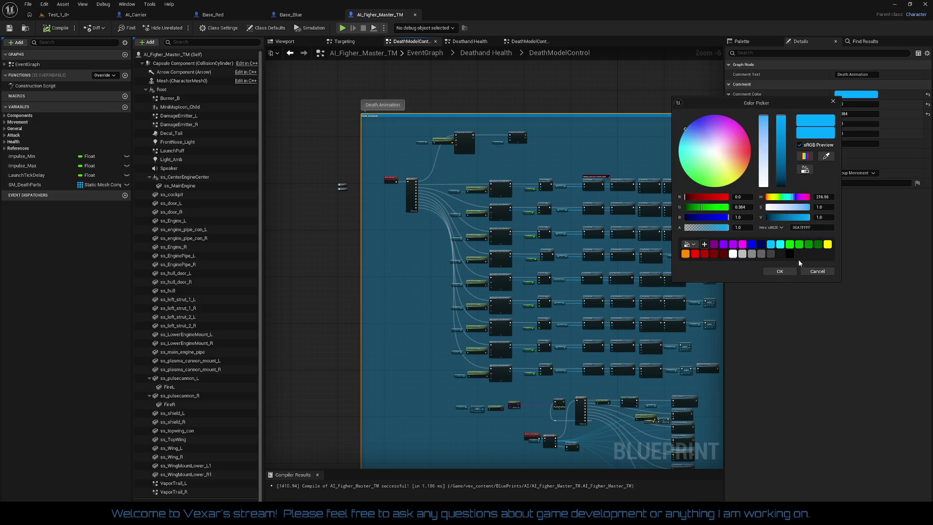
pyautogui.click(788, 255)
pyautogui.click(785, 273)
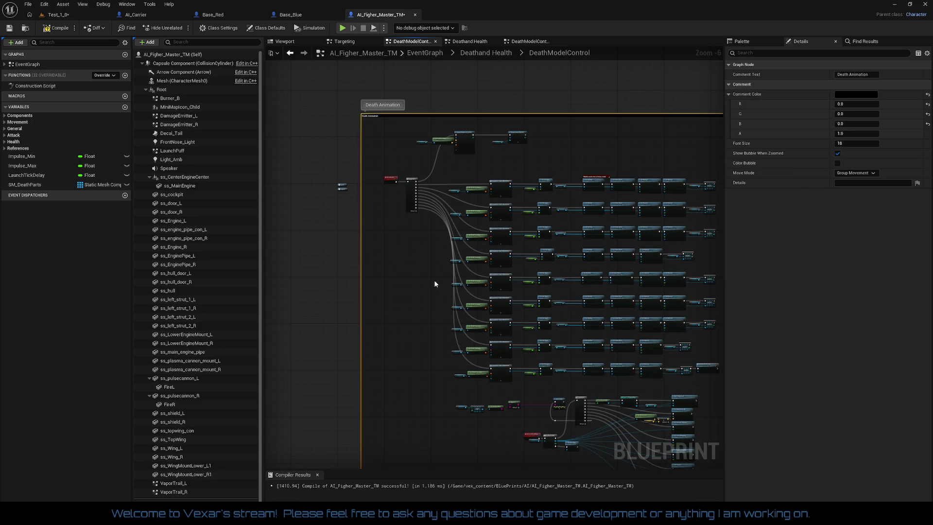
# - Return from the collapsed graph to the Deathand Health graph
pyautogui.scroll(2, 411, 246)
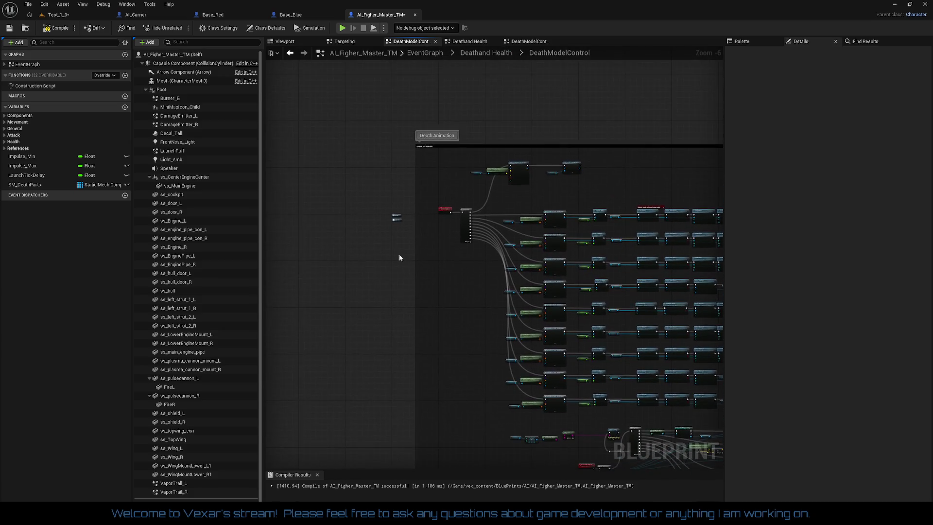
pyautogui.moveTo(397, 235); pyautogui.dragTo(407, 289)
pyautogui.doubleClick(403, 258)
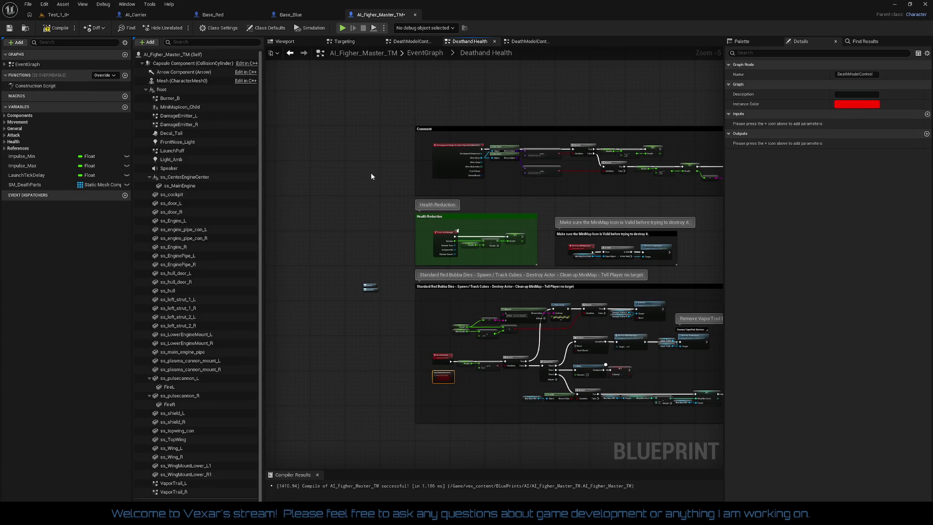
# - Compile AI_Figher_Master_TM, then close it and Base_Blue to reach Base_Red's Targeting graph
pyautogui.click(58, 29)
pyautogui.click(416, 15)
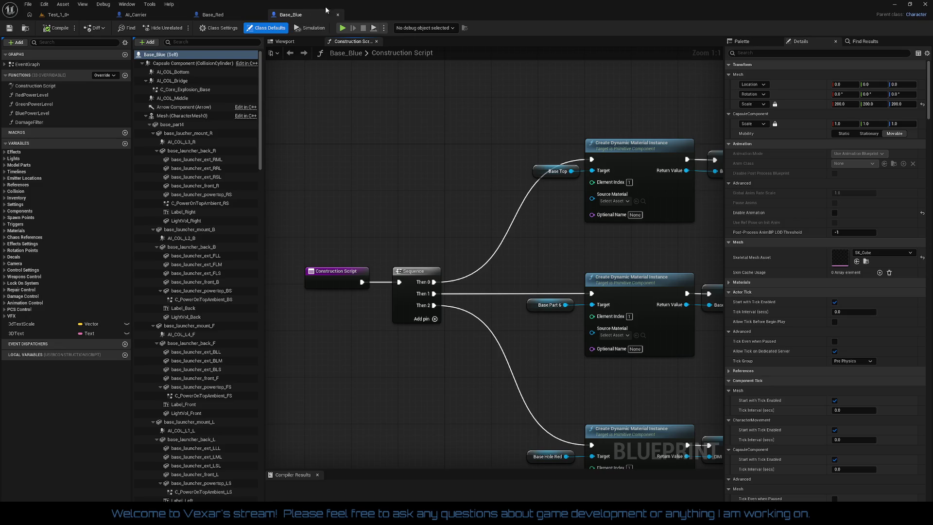
pyautogui.click(338, 15)
pyautogui.moveTo(443, 199); pyautogui.dragTo(519, 276)
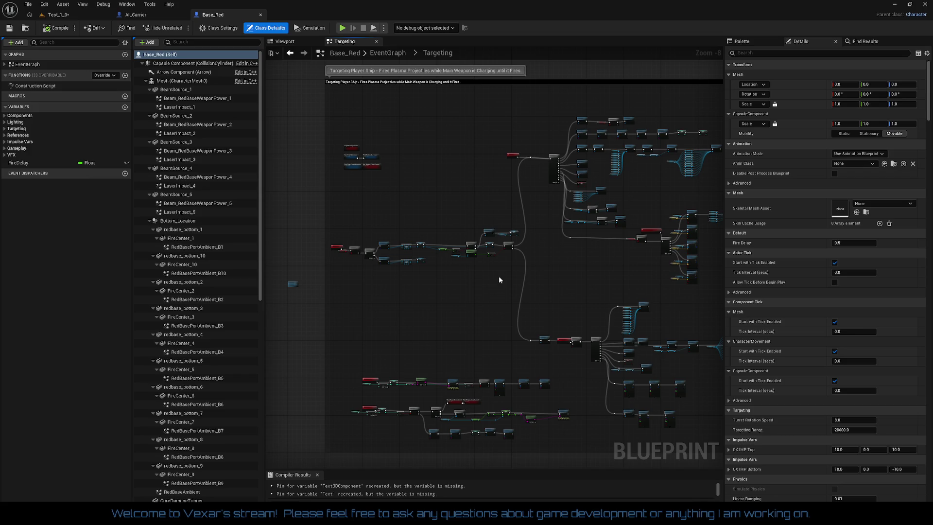
# - Enlarge the Compiler Results panel to show more warning messages
pyautogui.scroll(3, 499, 276)
pyautogui.scroll(-1, 416, 256)
pyautogui.moveTo(423, 254)
pyautogui.mouseDown()
pyautogui.moveTo(367, 254)
pyautogui.moveTo(437, 252)
pyautogui.moveTo(585, 190)
pyautogui.moveTo(637, 207)
pyautogui.moveTo(628, 267)
pyautogui.mouseUp()
pyautogui.scroll(3, 572, 286)
pyautogui.moveTo(534, 243)
pyautogui.mouseDown()
pyautogui.moveTo(423, 149)
pyautogui.moveTo(384, 78)
pyautogui.moveTo(593, 299)
pyautogui.moveTo(546, 257)
pyautogui.moveTo(418, 431)
pyautogui.moveTo(478, 318)
pyautogui.mouseUp()
pyautogui.scroll(2, 594, 300)
pyautogui.scroll(-4, 594, 299)
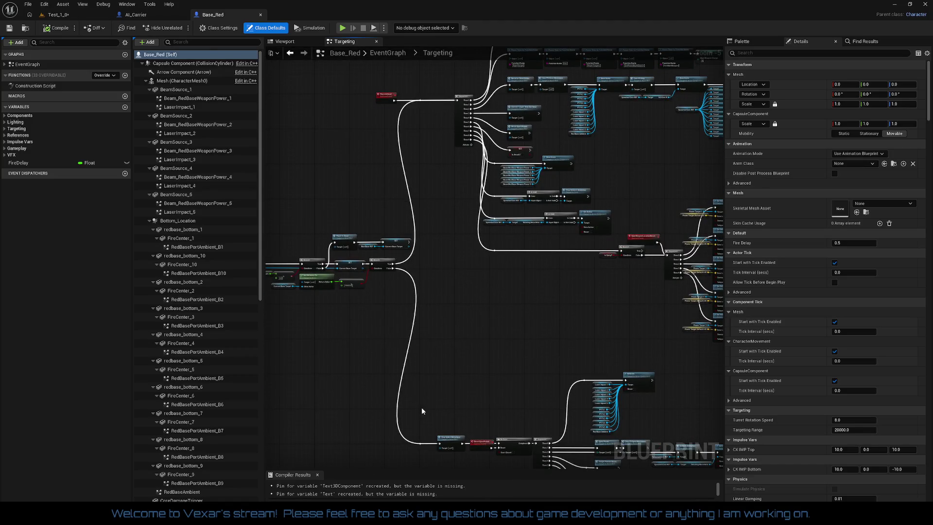
pyautogui.moveTo(423, 469)
pyautogui.mouseDown()
pyautogui.moveTo(393, 353)
pyautogui.moveTo(394, 364)
pyautogui.mouseUp()
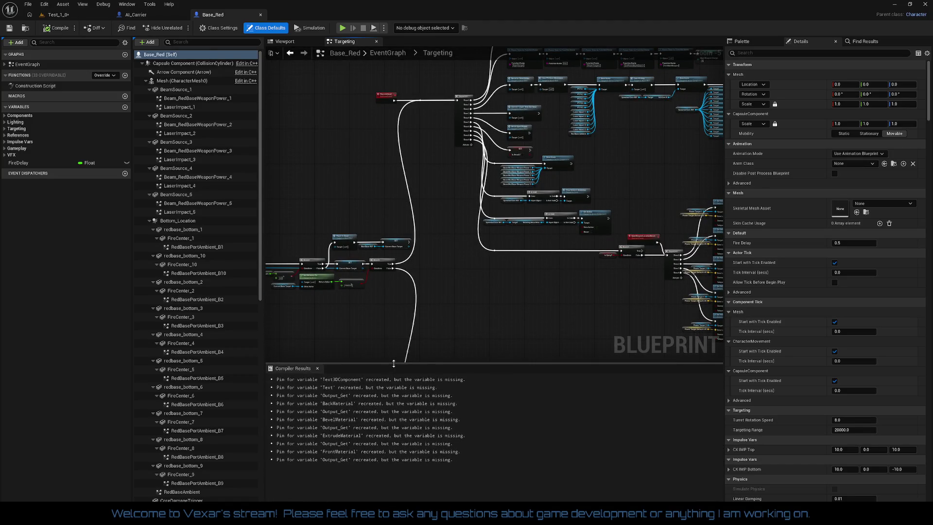
# - Browse the References, Impulse Vars, Gameplay and VFX variable categories
pyautogui.click(6, 136)
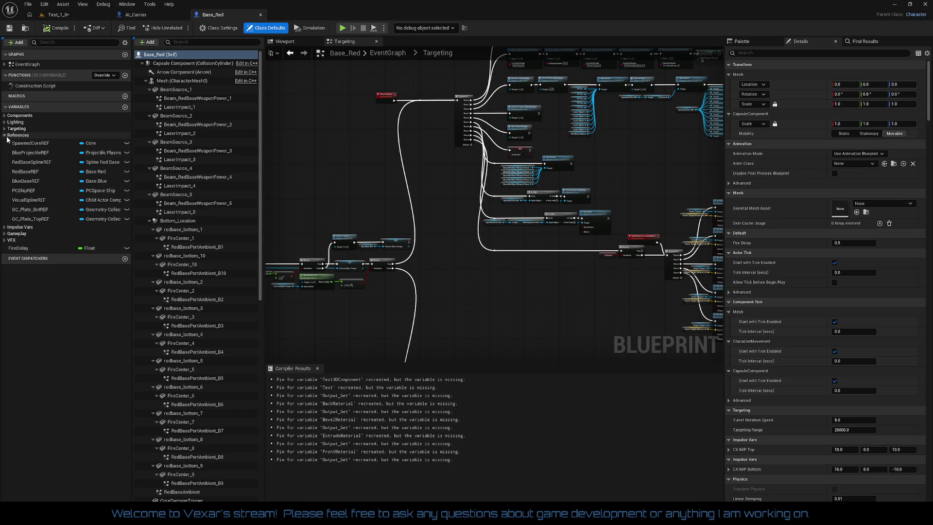
pyautogui.click(5, 228)
pyautogui.click(5, 227)
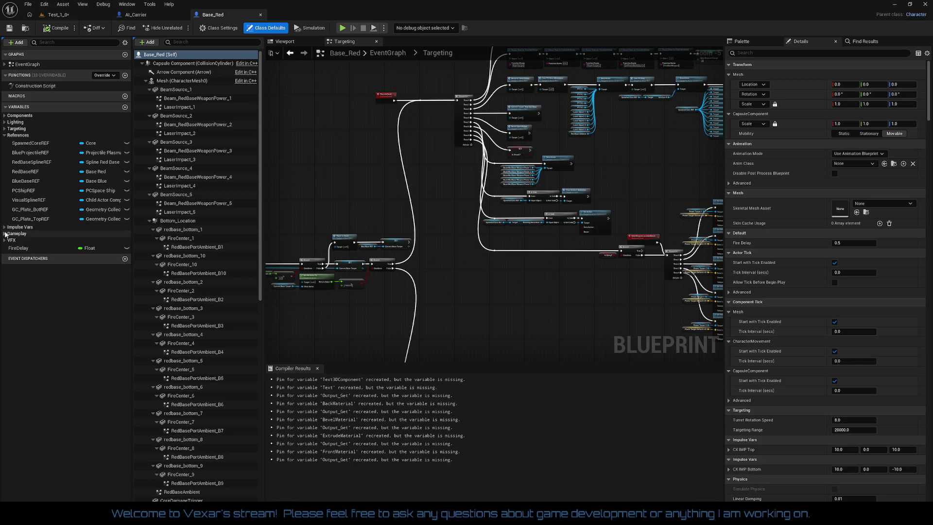
pyautogui.click(6, 233)
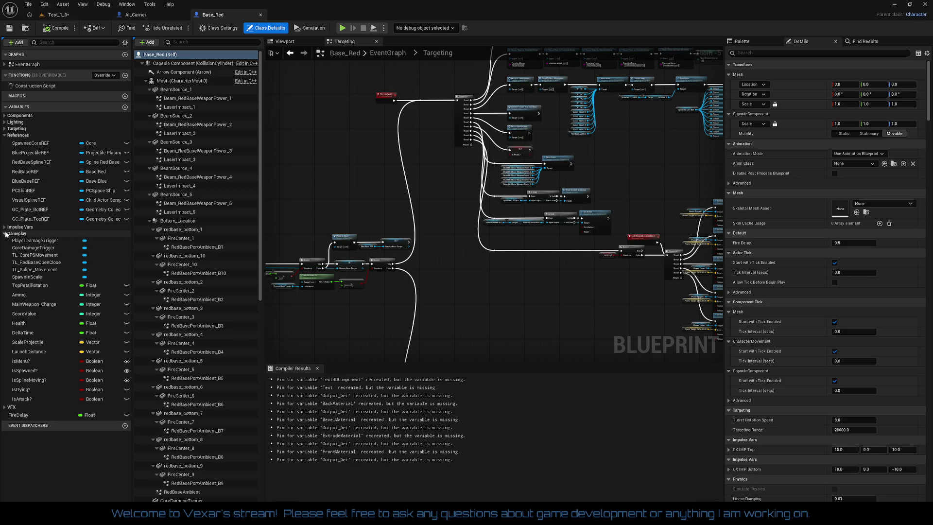
pyautogui.click(6, 233)
pyautogui.click(5, 240)
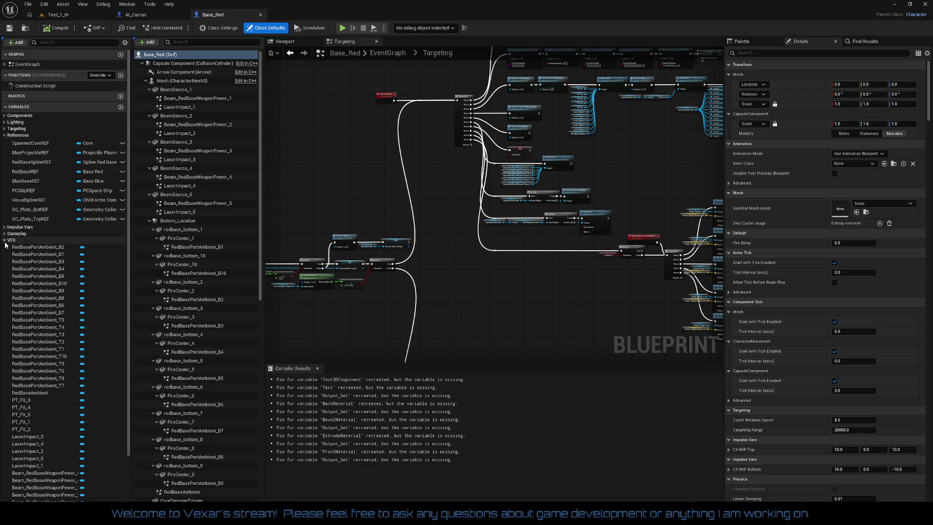
pyautogui.scroll(-3, 32, 214)
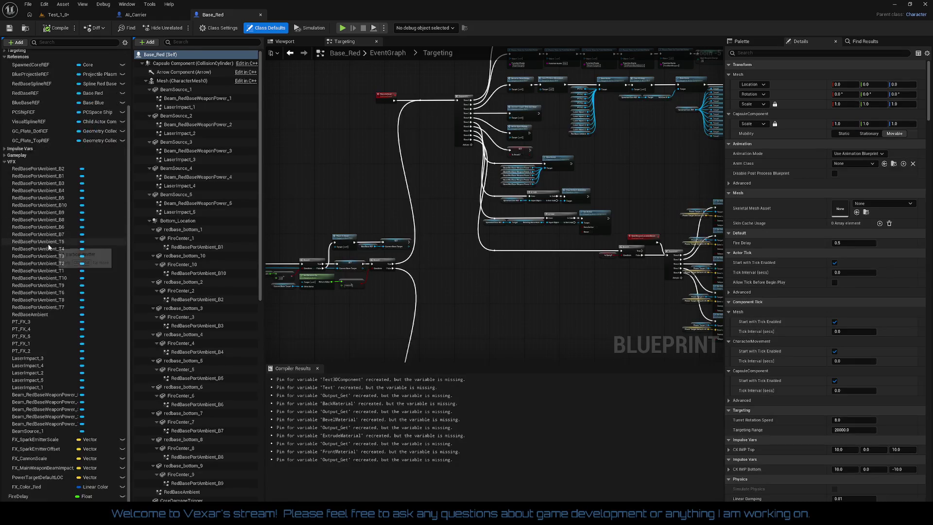
pyautogui.scroll(3, 48, 247)
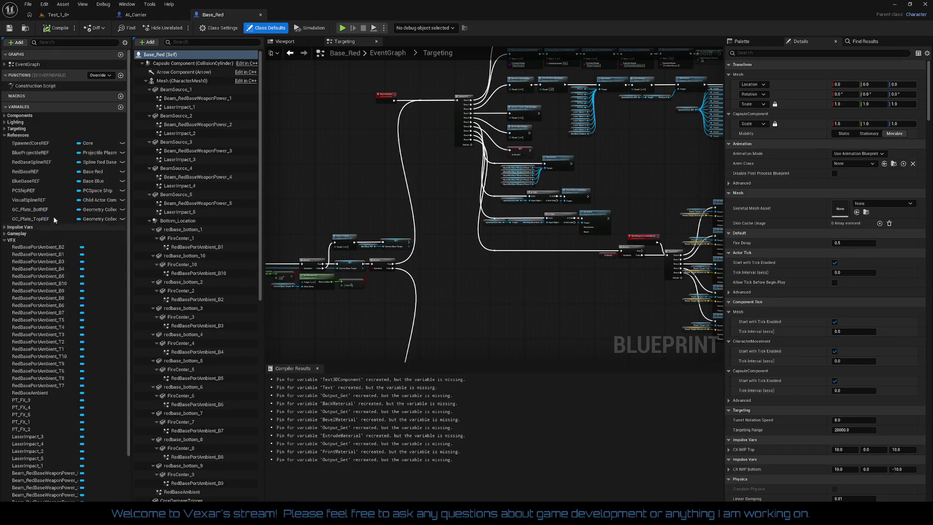
pyautogui.click(4, 137)
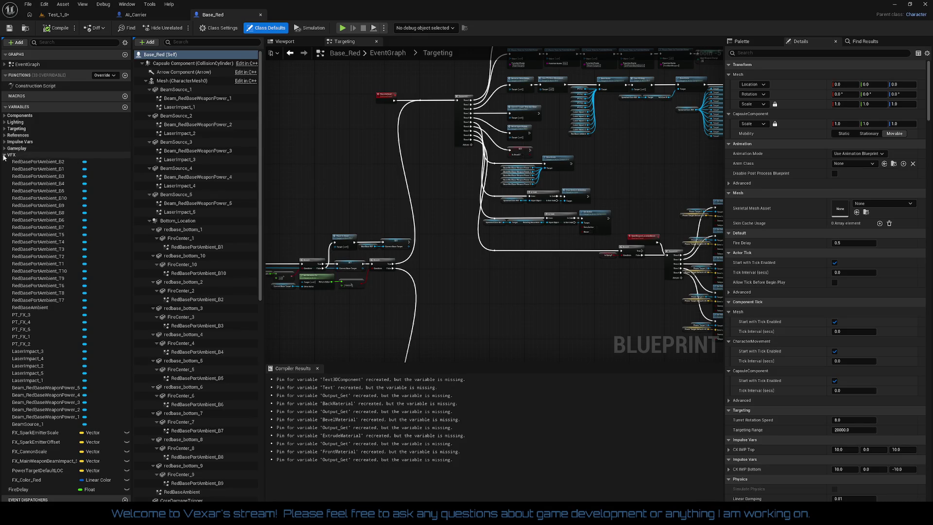
pyautogui.click(4, 154)
# - Expand the Components category and scroll down to MiniMapIcon_Child
pyautogui.click(5, 128)
pyautogui.click(4, 129)
pyautogui.click(5, 115)
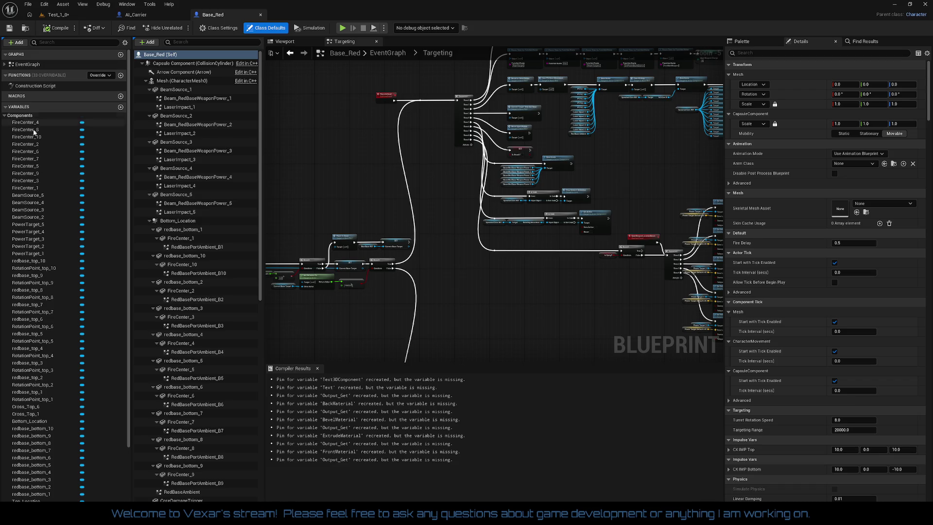
pyautogui.scroll(-2, 32, 131)
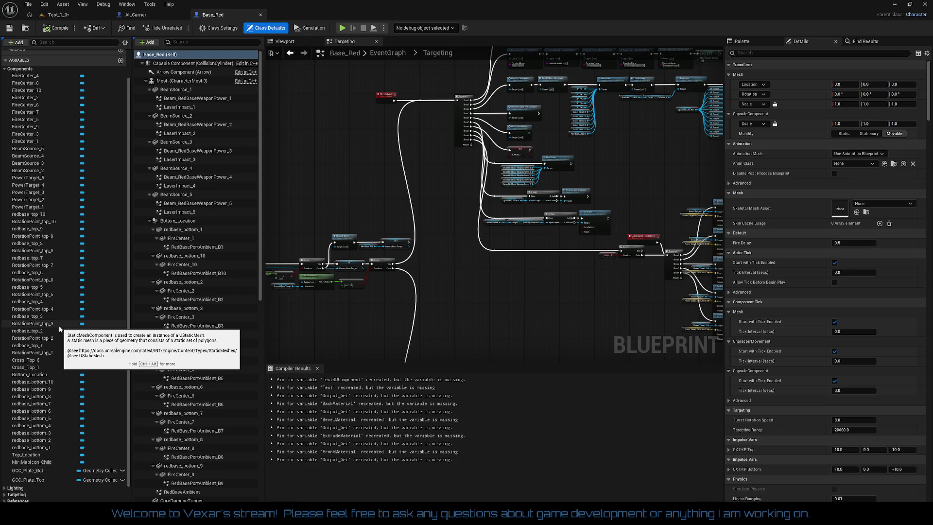
# - Assign Em_Red_30P as MiniMapIcon_Child's MI Mini Map material
pyautogui.click(35, 462)
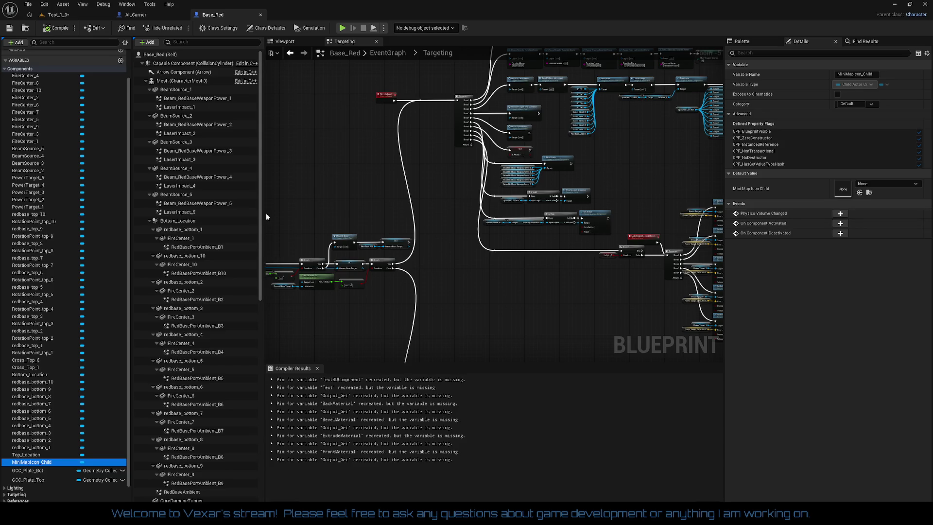
pyautogui.moveTo(263, 215); pyautogui.dragTo(262, 437)
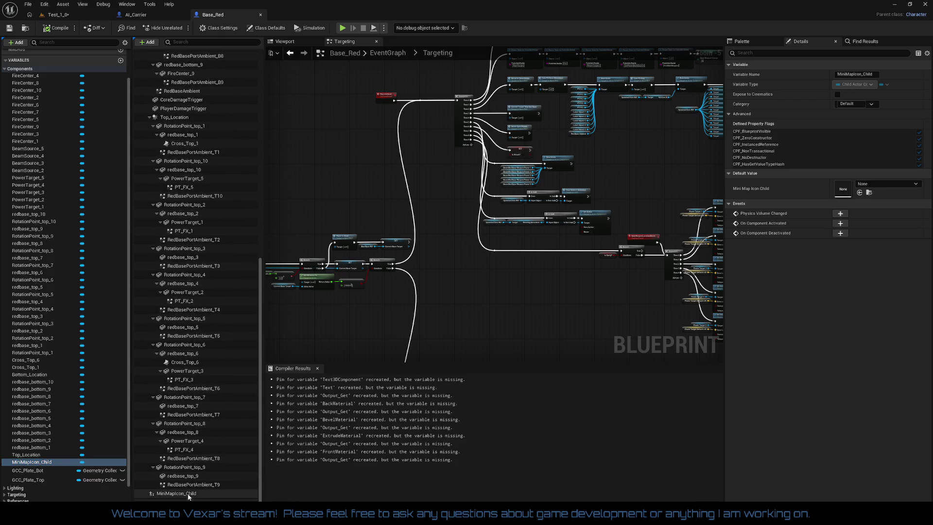
pyautogui.click(204, 493)
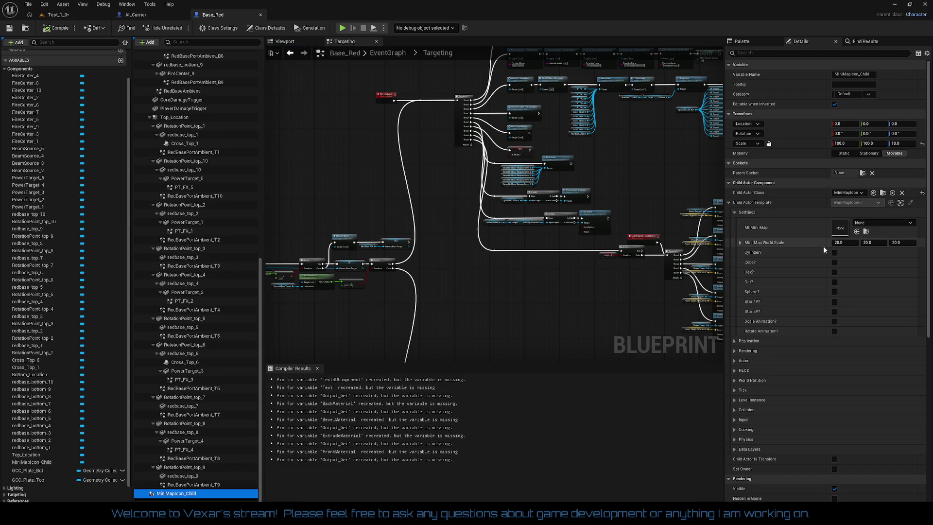
pyautogui.click(877, 223)
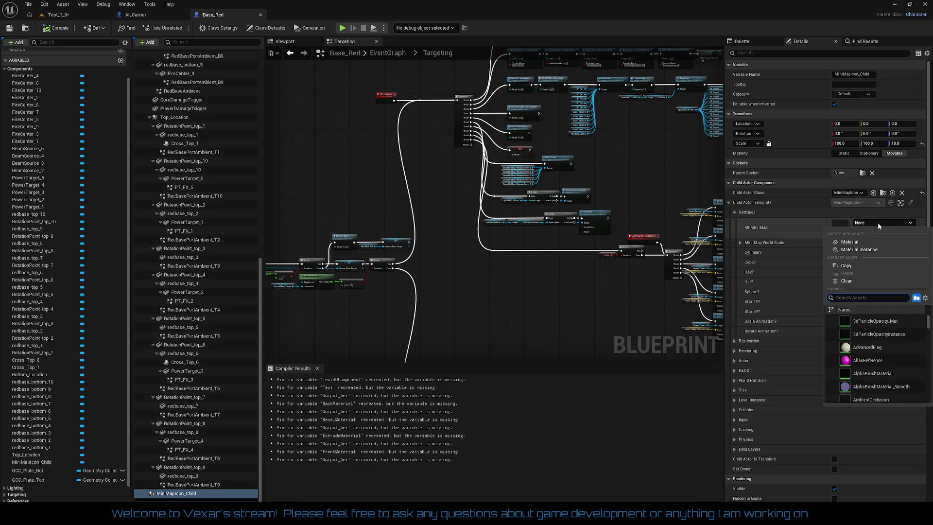
pyautogui.write('e')
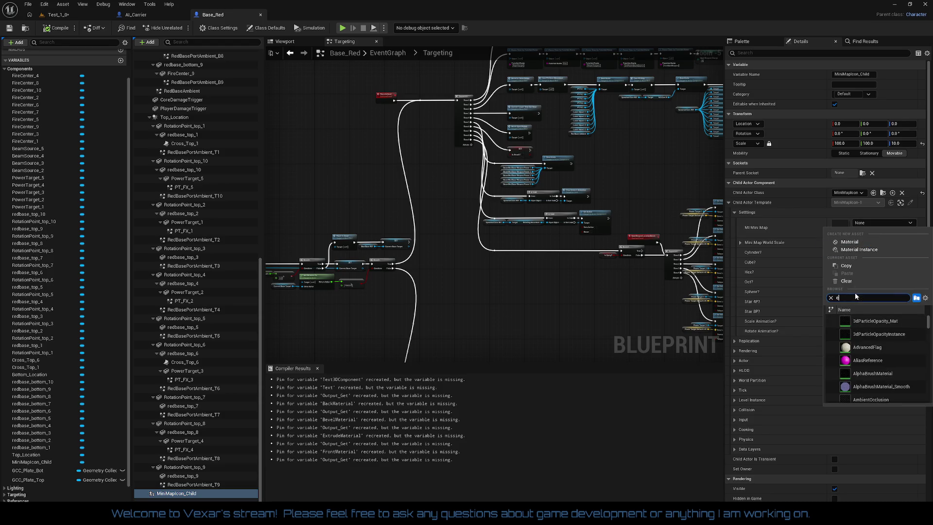
pyautogui.write('m redt')
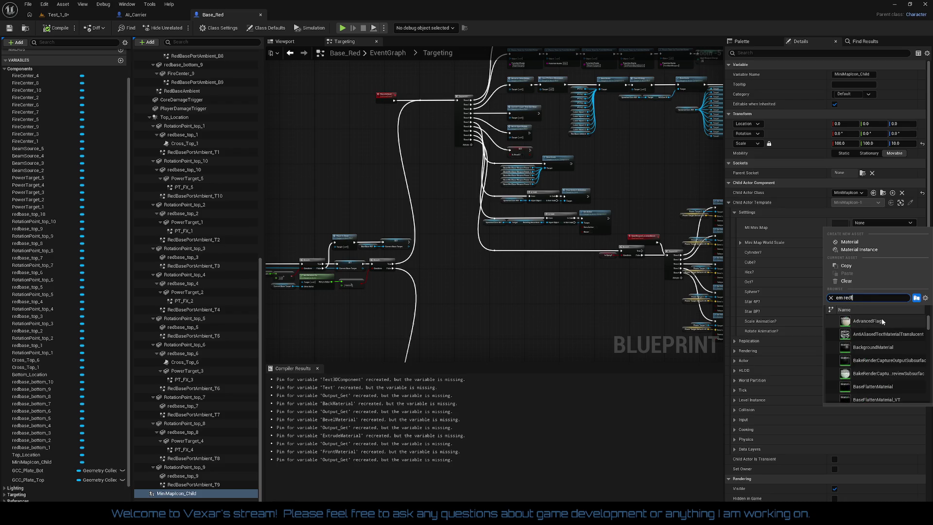
pyautogui.press('BackSpace')
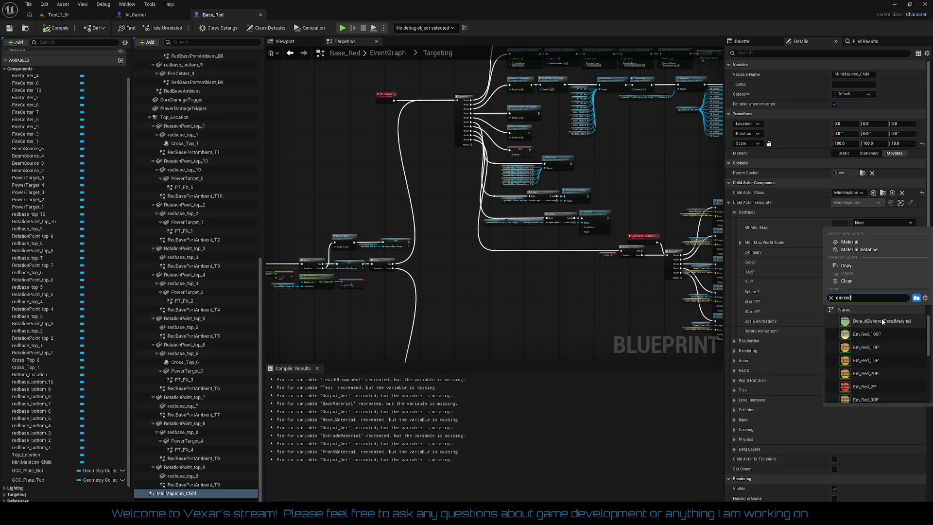
pyautogui.scroll(-1, 878, 336)
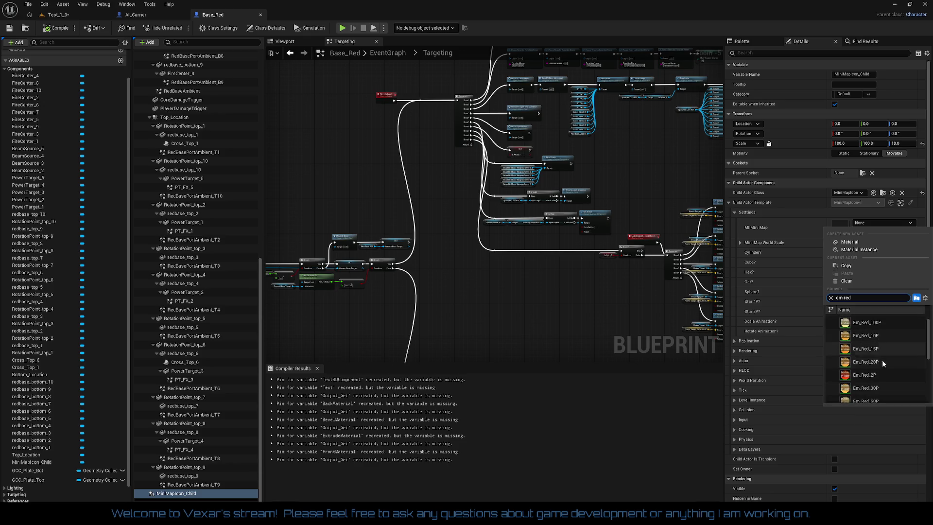
pyautogui.click(874, 386)
# - Set Mini Map World Scale to 100, 100, 100, then return to the Test_1 level
pyautogui.click(840, 242)
pyautogui.write('100')
pyautogui.press('Tab')
pyautogui.write('100')
pyautogui.press('Tab')
pyautogui.write('100')
pyautogui.press('Return')
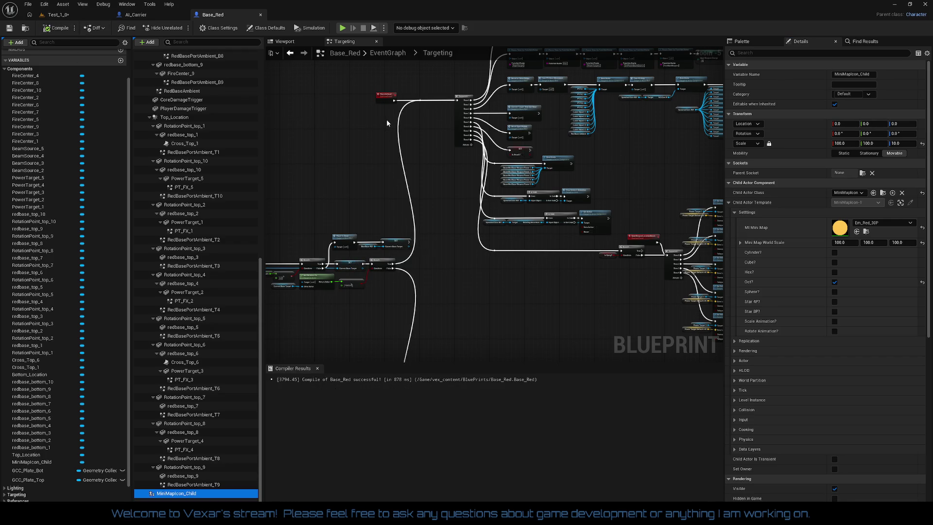
pyautogui.click(83, 14)
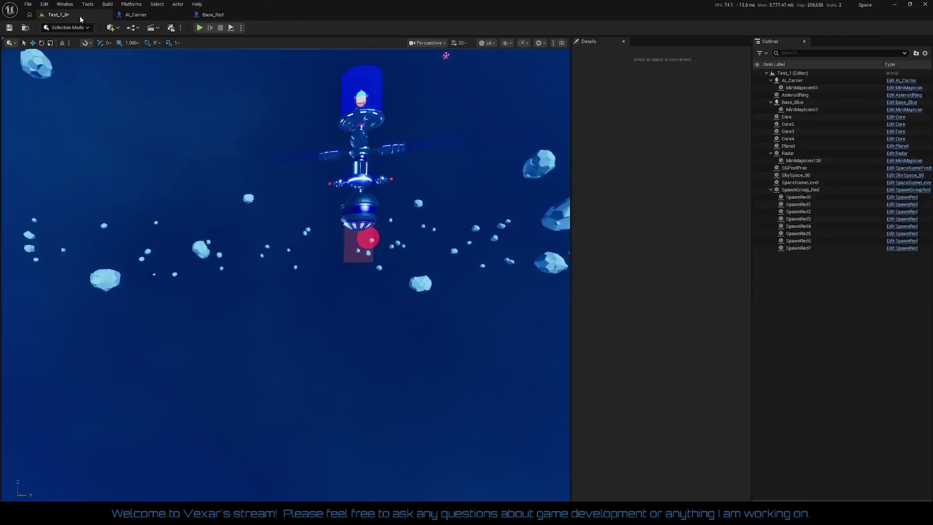
# - Save the level, run a brief play-test, then switch to the Base_Red Blueprint
pyautogui.hotkey('ctrl', 's')
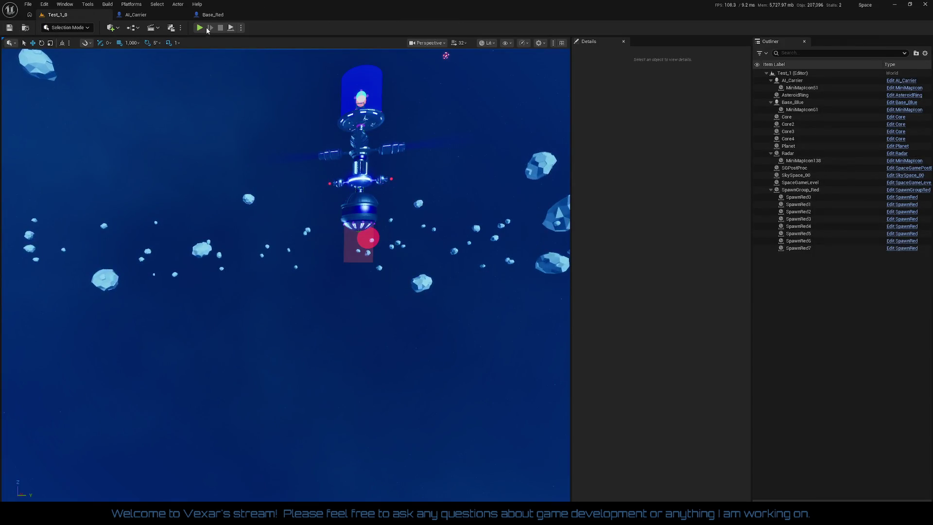
pyautogui.click(199, 28)
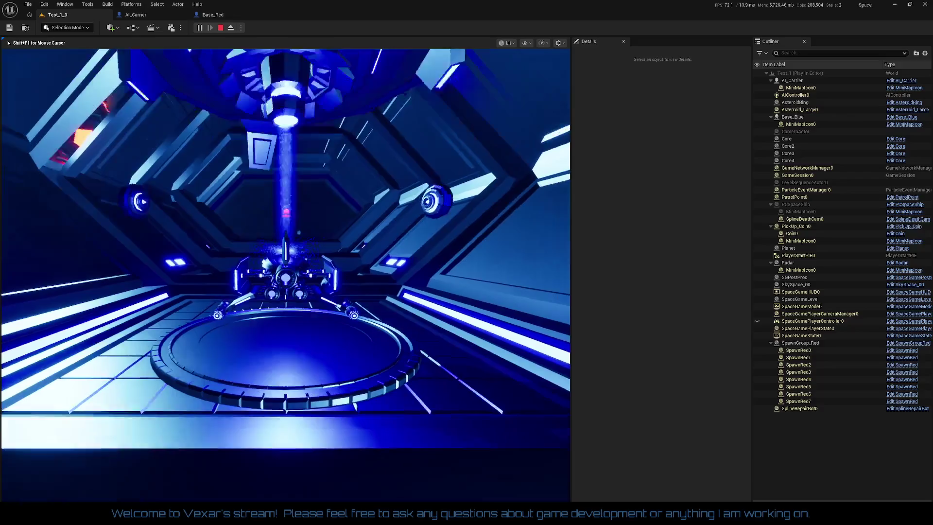
pyautogui.press('Escape')
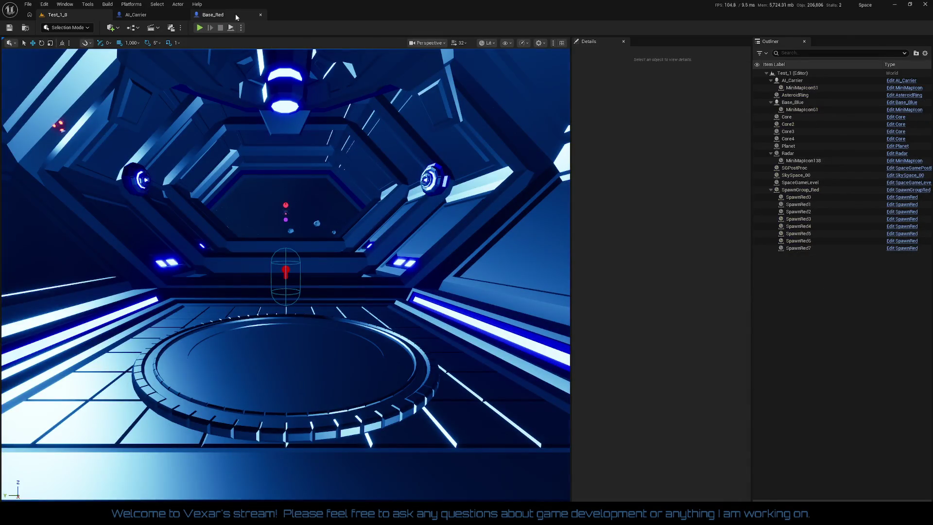
pyautogui.click(236, 17)
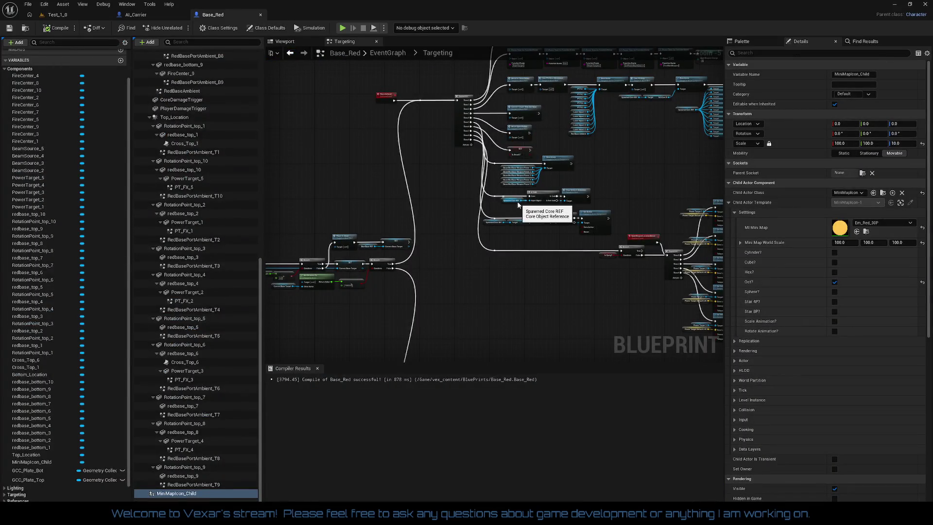
# - Recompile Base_Red with MiniMapIcon_Child at scale 1.0, then save the Test_1 level
pyautogui.click(5, 70)
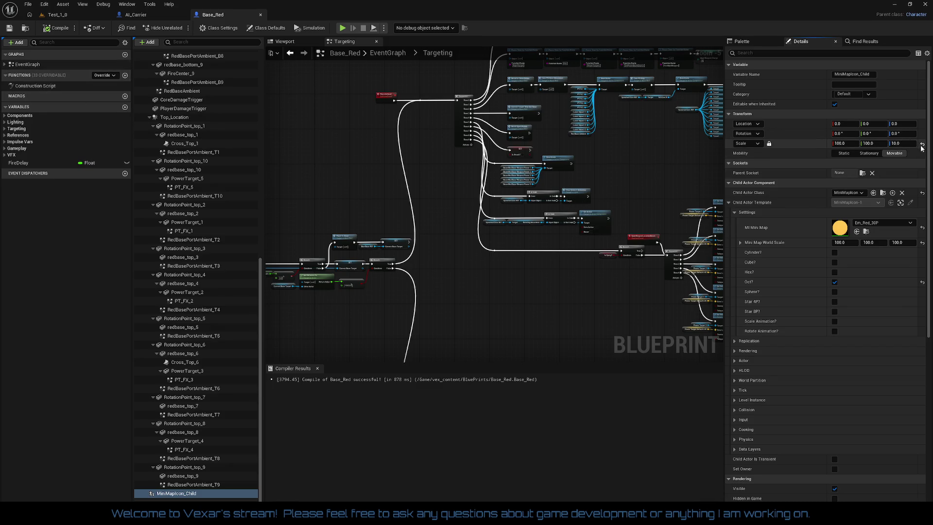
pyautogui.click(69, 32)
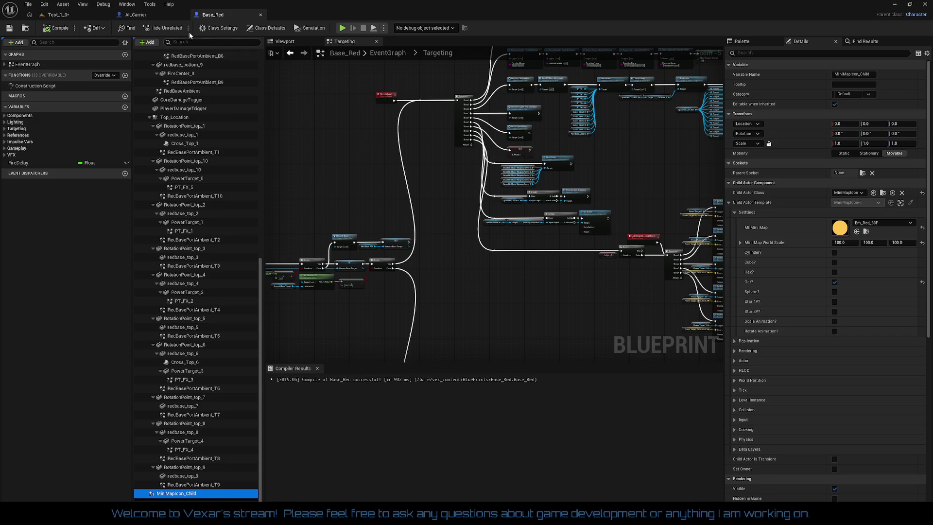
pyautogui.click(65, 17)
pyautogui.click(9, 28)
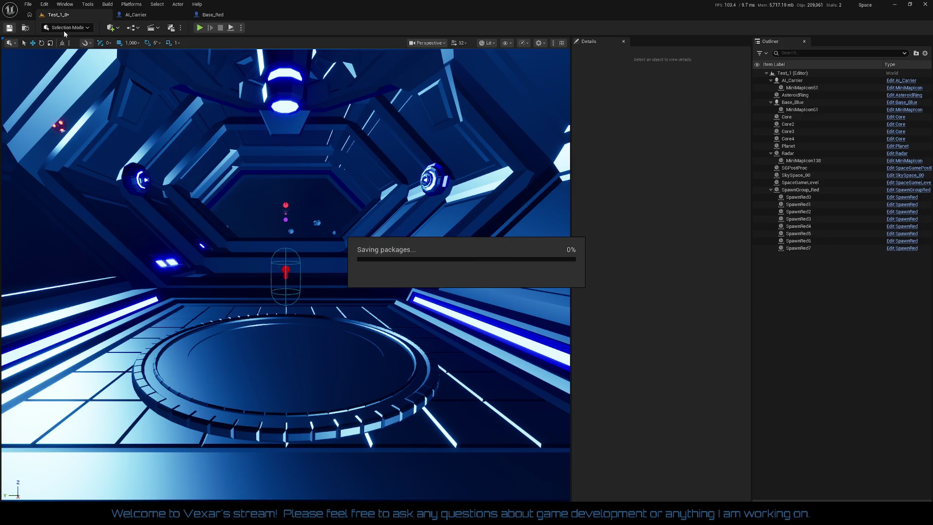
# - Play-test Test_1, boosting the ship with W, then stop and switch to AI_Carrier
pyautogui.click(199, 28)
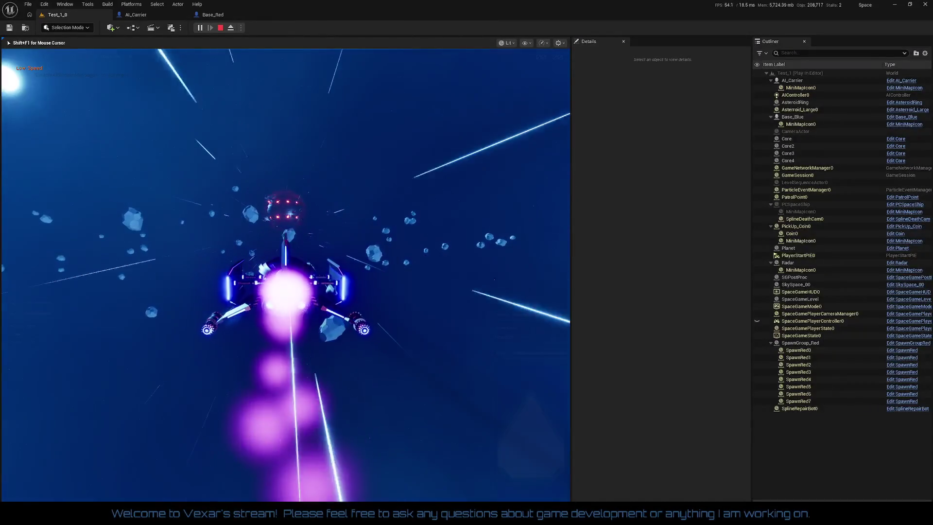
pyautogui.press('w')
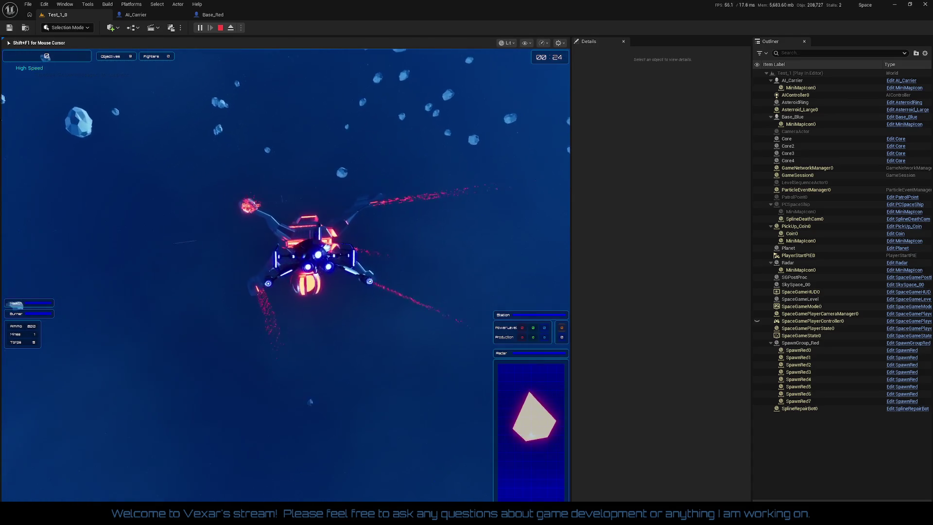
pyautogui.press('Escape')
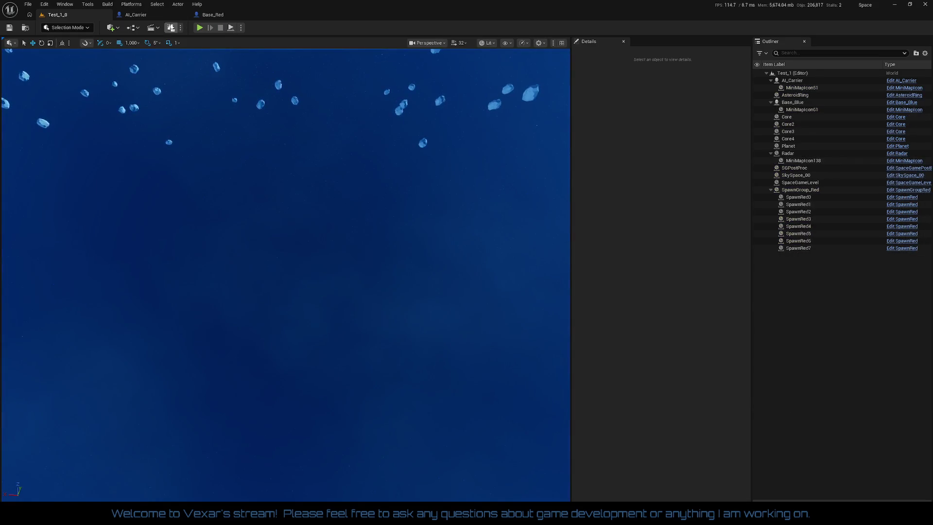
pyautogui.click(136, 14)
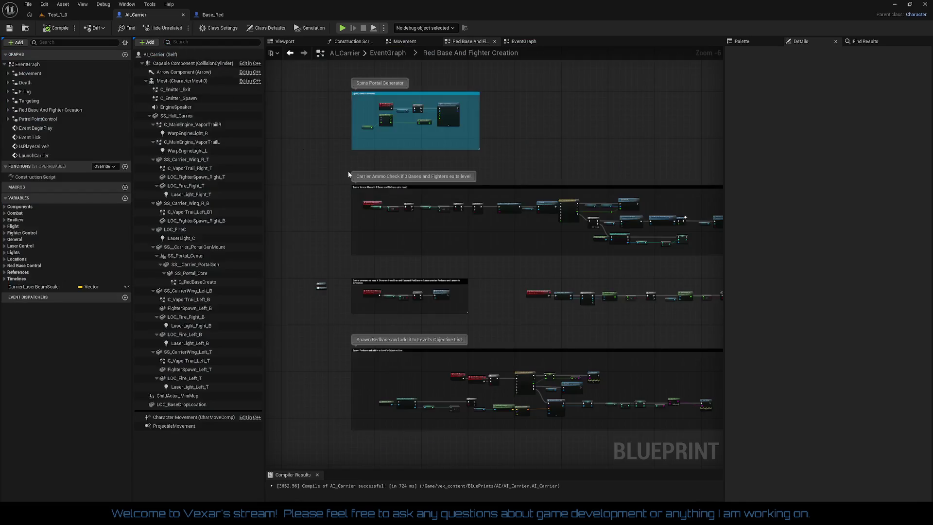
# - Set ChildActor_MiniMap's Mini Map World Scale to 100 per axis, compile, and save Test_1
pyautogui.click(184, 395)
pyautogui.click(840, 242)
pyautogui.write('100')
pyautogui.press('Tab')
pyautogui.write('100')
pyautogui.press('Tab')
pyautogui.write('1')
pyautogui.press('Return')
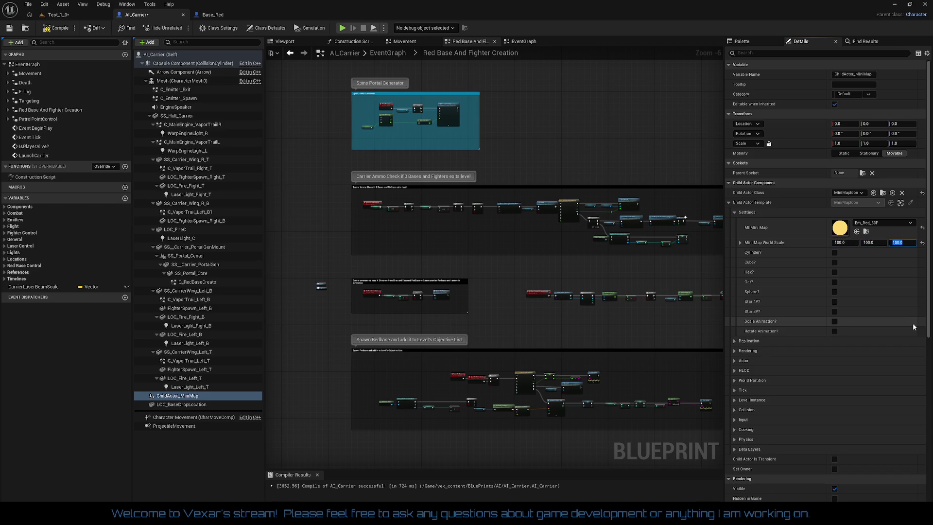
pyautogui.click(59, 29)
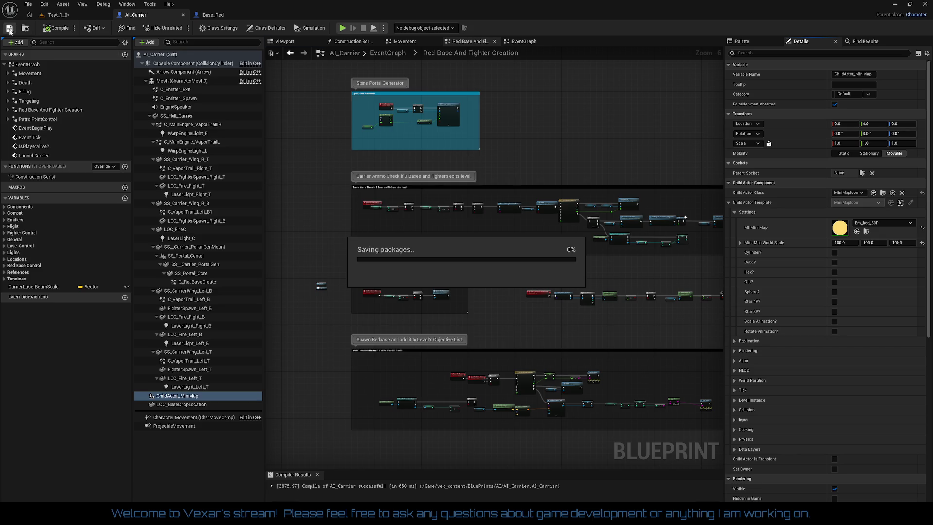
pyautogui.click(60, 16)
pyautogui.click(9, 28)
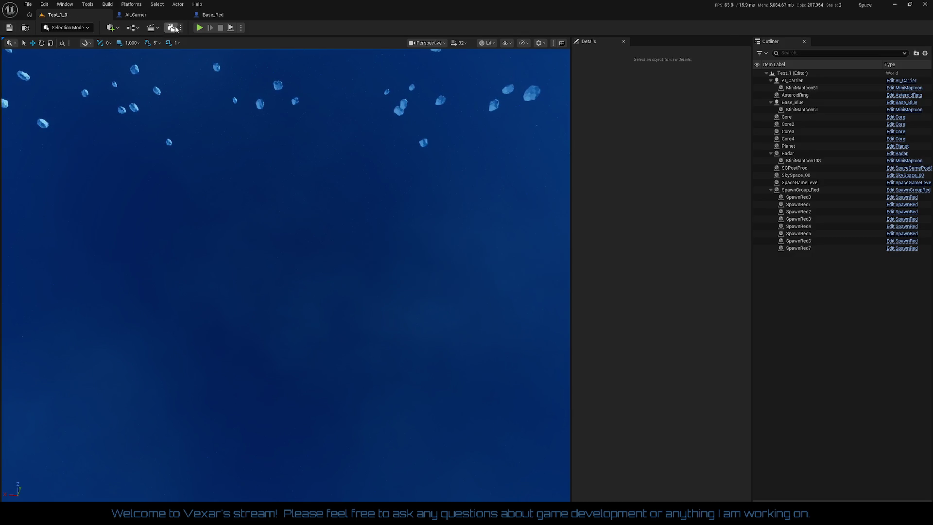
# - Play-test Test_1, boosting the ship twice with the burner to check the minimap icons, then stop
pyautogui.click(199, 28)
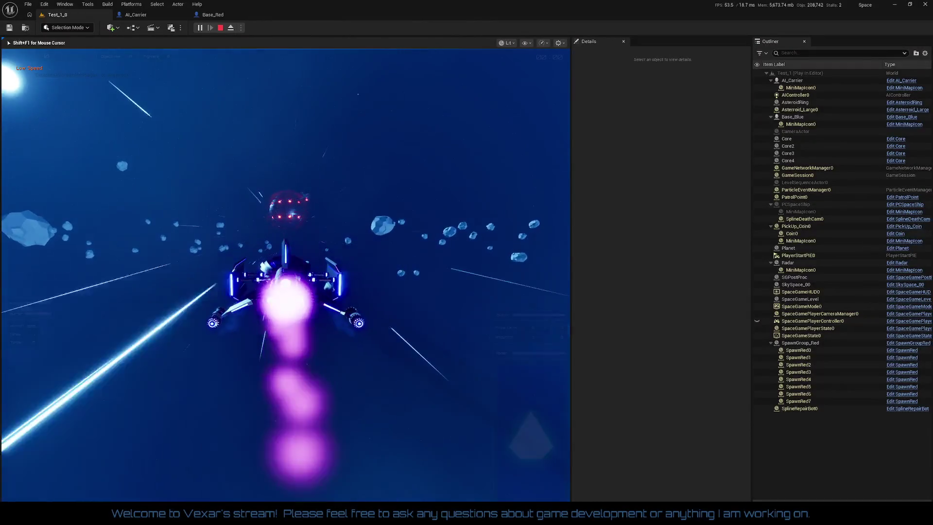
pyautogui.press('shift')
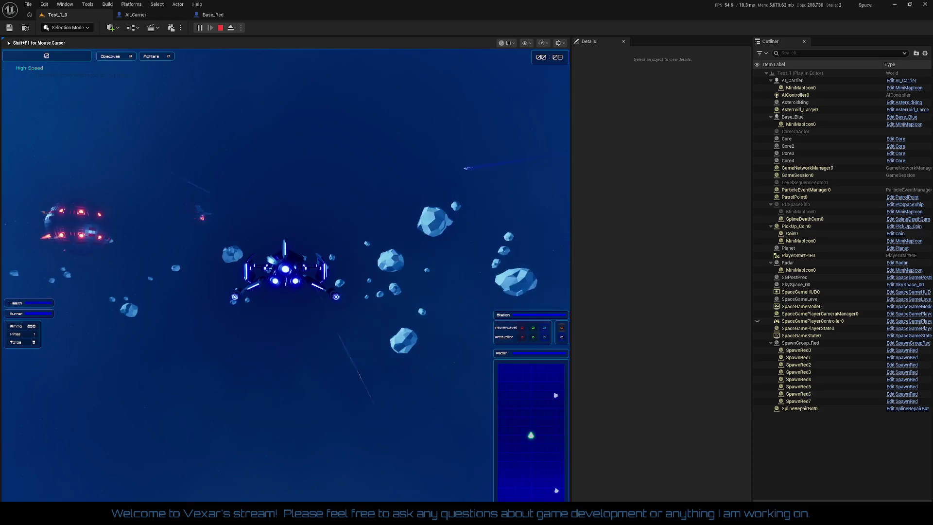
pyautogui.press('shift')
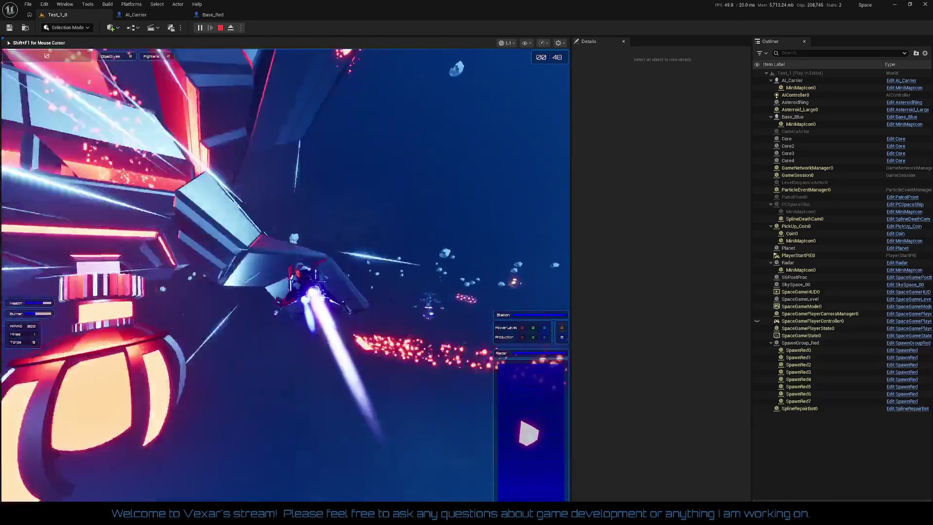
pyautogui.press('Escape')
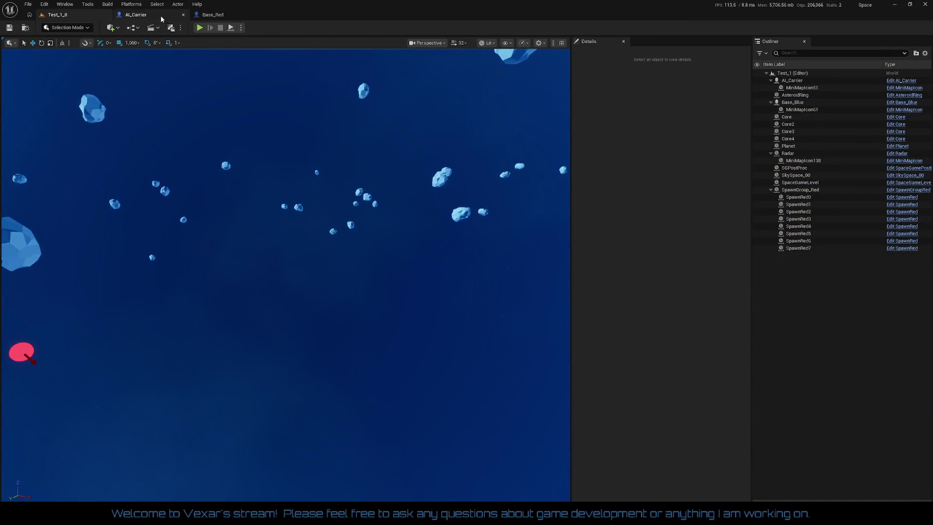
# - Set AI_Carrier's minimap icon world scale to 60, 60, 60 and compile the Blueprint
pyautogui.click(158, 19)
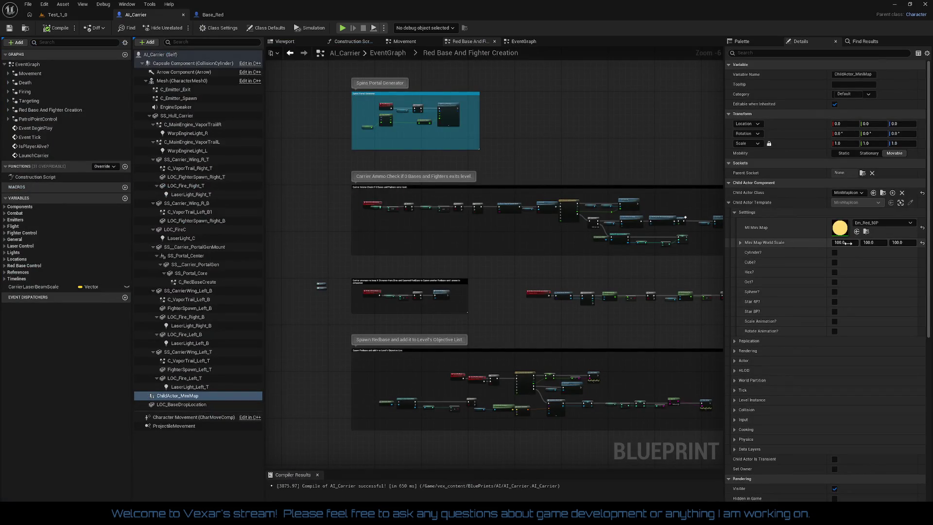
pyautogui.write('60')
pyautogui.press('Tab')
pyautogui.write('60')
pyautogui.press('Tab')
pyautogui.write('60')
pyautogui.press('Return')
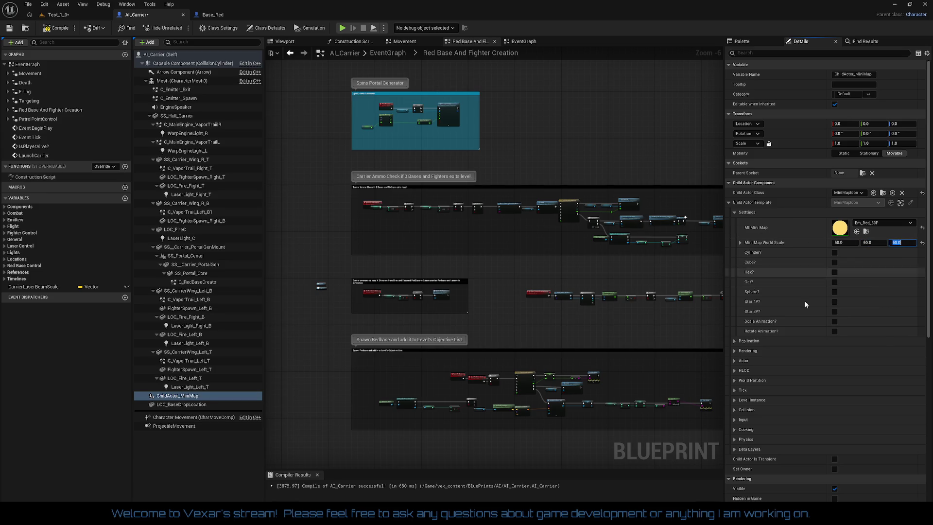
pyautogui.click(53, 29)
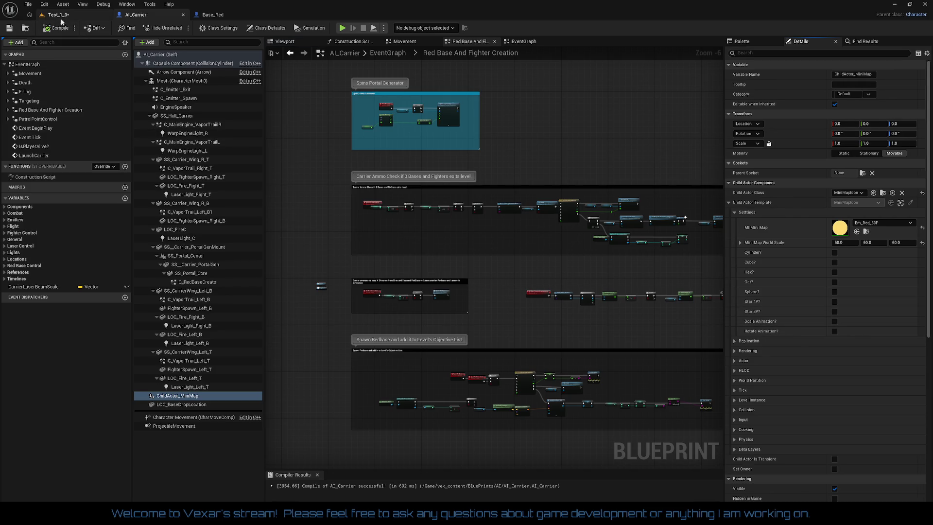
# - Set Base_Red's minimap icon scale values to 150 and save the Base_Red Blueprint
pyautogui.click(61, 16)
pyautogui.click(213, 15)
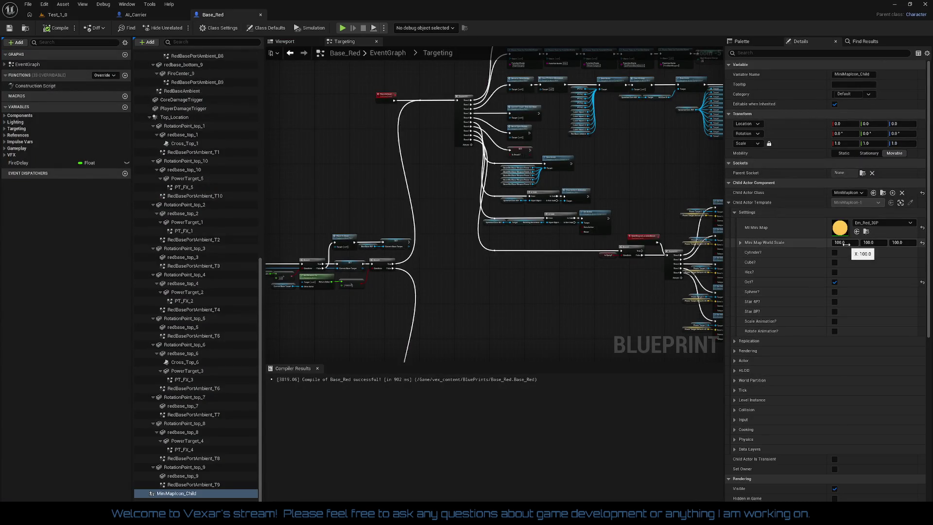
pyautogui.write('150')
pyautogui.press('Tab')
pyautogui.write('150')
pyautogui.press('Tab')
pyautogui.write('150')
pyautogui.press('Return')
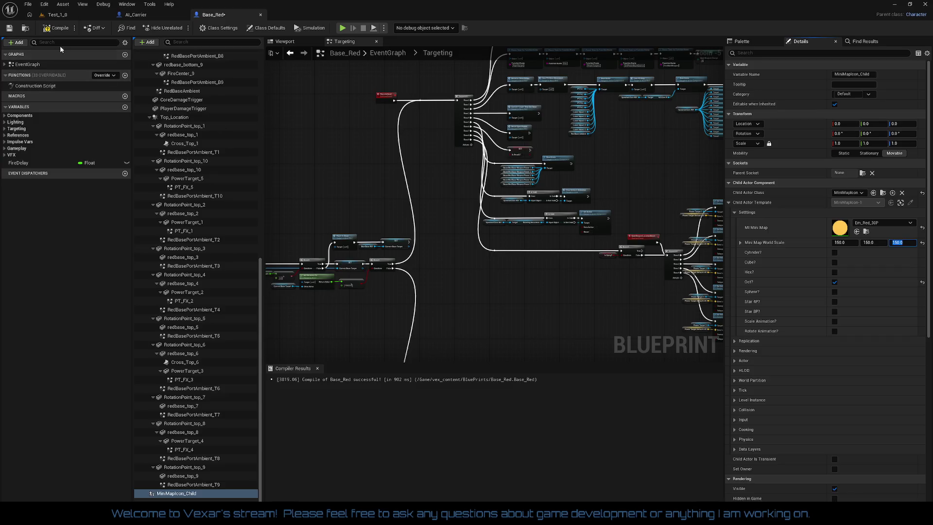
pyautogui.hotkey('ctrl', 's')
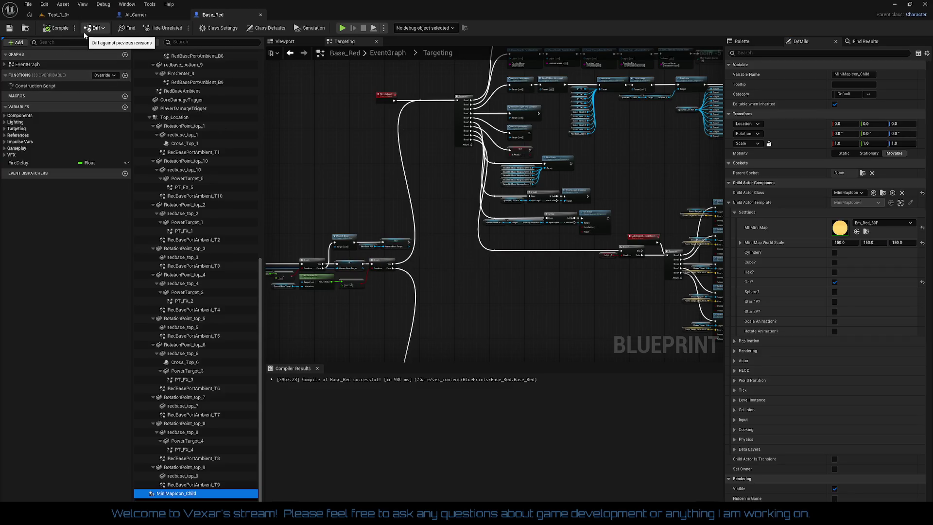
# - Save the Test_1 level and start a new play-test
pyautogui.click(60, 19)
pyautogui.hotkey('ctrl', 's')
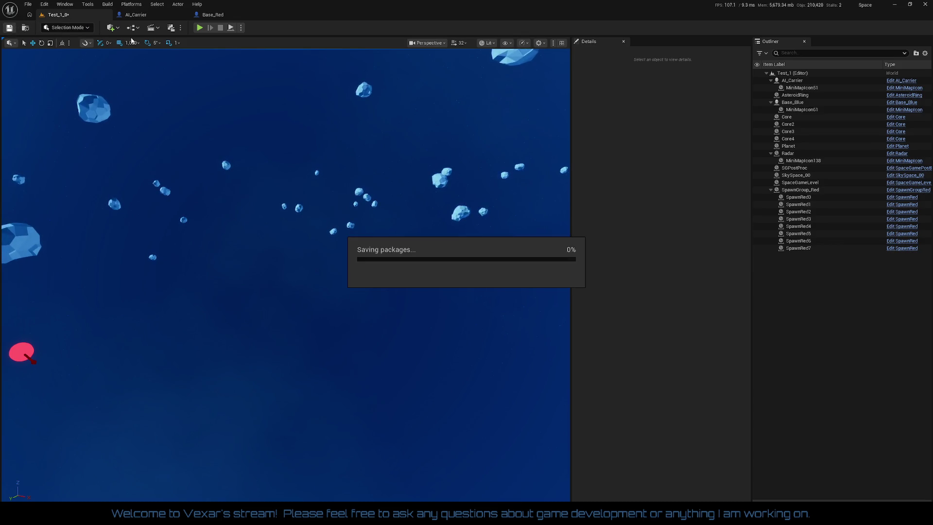
pyautogui.click(199, 27)
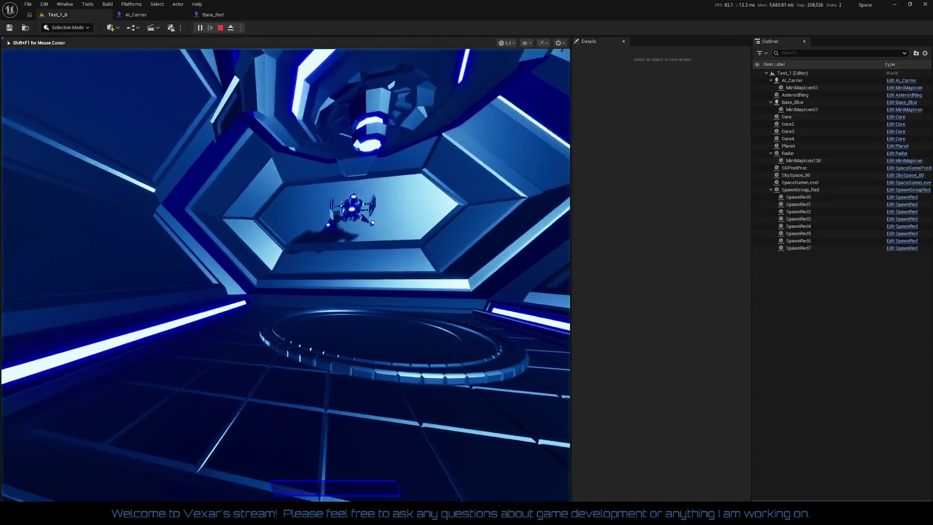
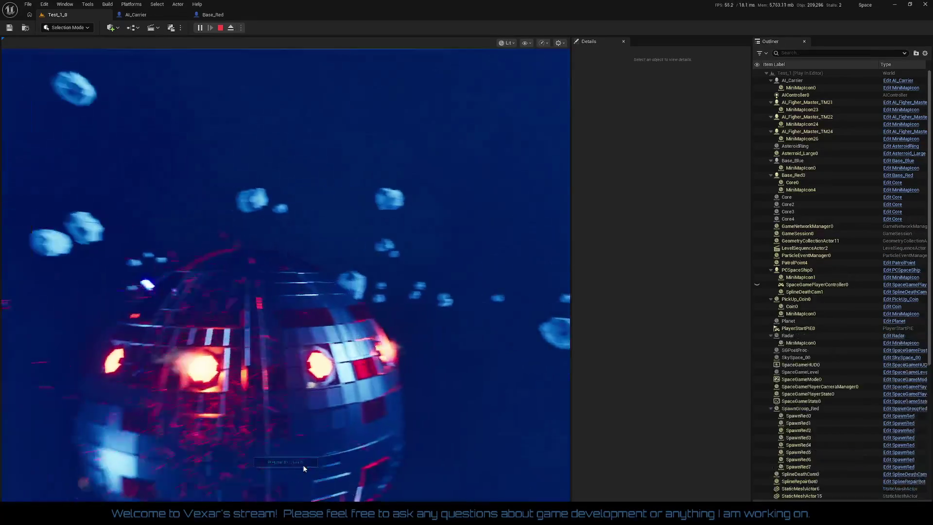
# - Launch the player ship, play briefly, free the mouse with Shift+F1, and switch to AI_Carrier
pyautogui.click(302, 463)
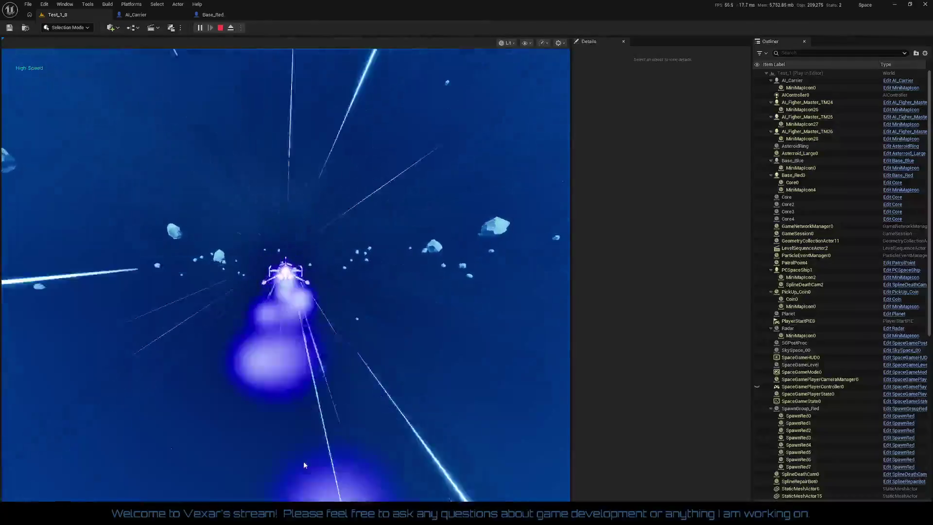
pyautogui.click(303, 461)
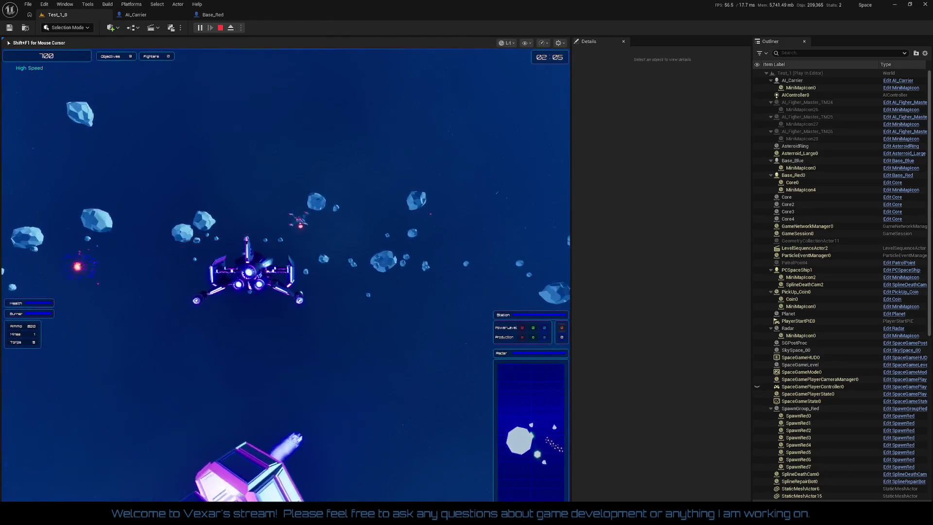
pyautogui.hotkey('shift', 'F1')
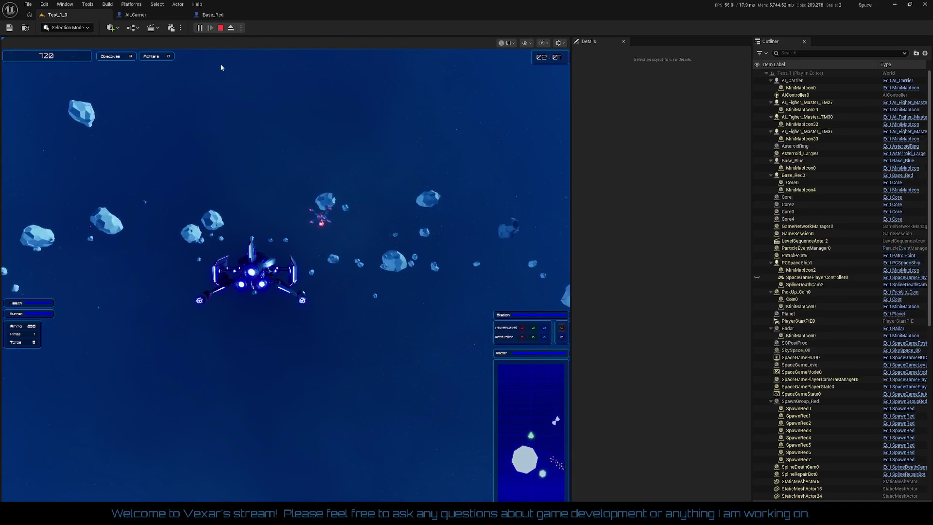
pyautogui.click(135, 15)
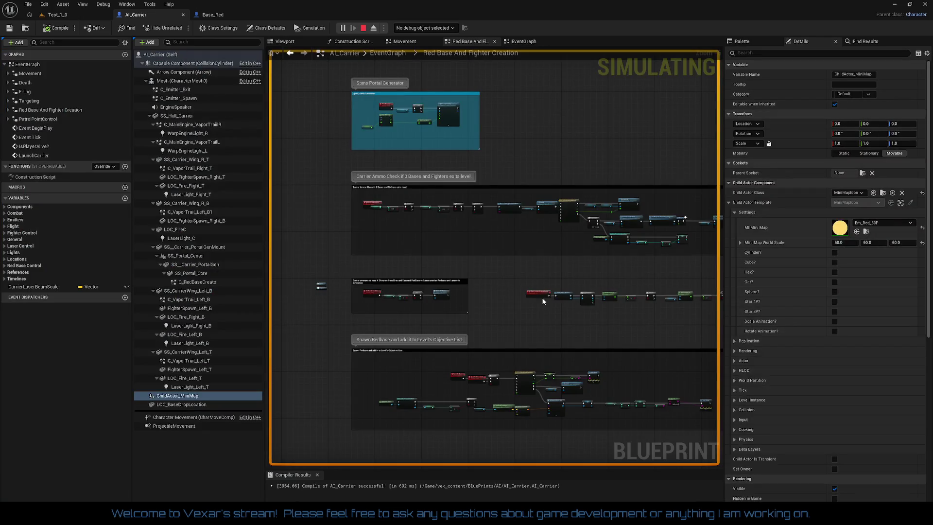
# - Debug the running AI_Carrier and inspect the Get Distance To comparison values
pyautogui.click(426, 29)
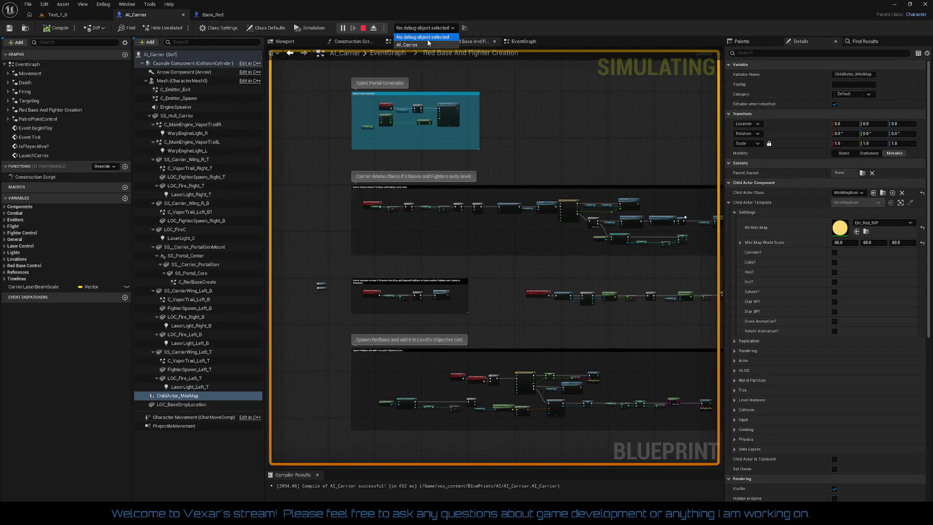
pyautogui.scroll(5, 532, 290)
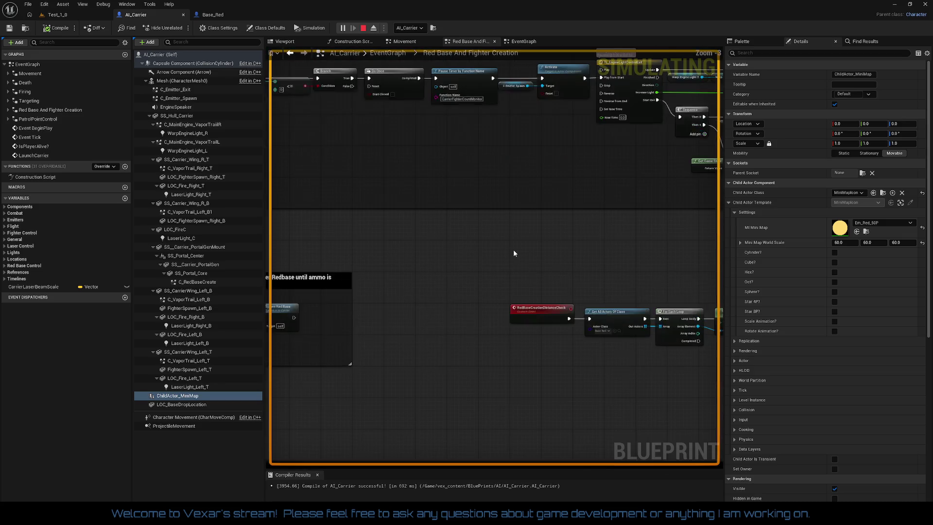
pyautogui.moveTo(423, 309); pyautogui.dragTo(482, 203)
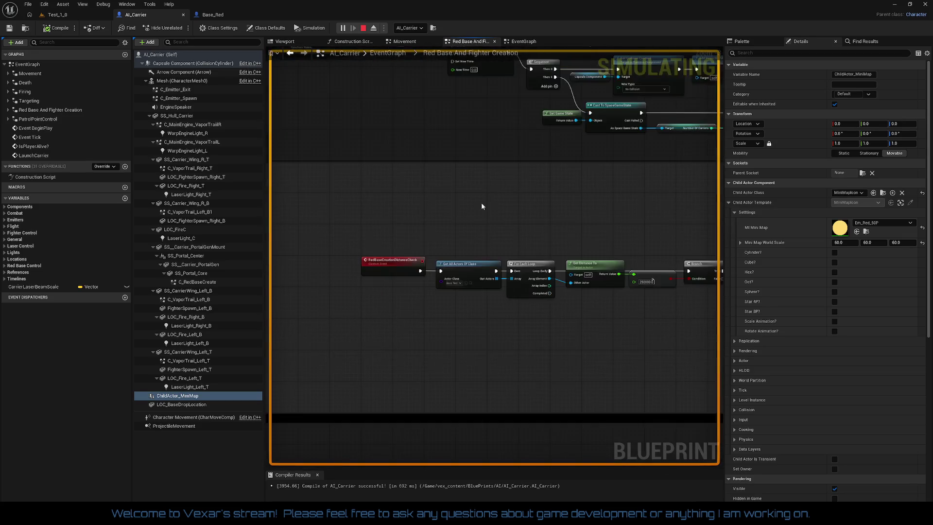
pyautogui.moveTo(493, 341); pyautogui.dragTo(354, 327)
pyautogui.scroll(1, 418, 309)
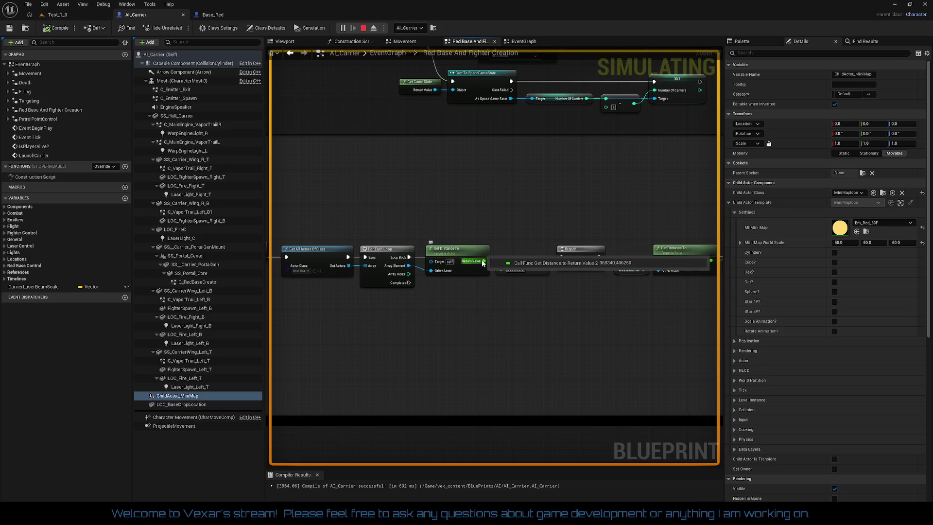
pyautogui.moveTo(558, 301)
pyautogui.mouseDown()
pyautogui.moveTo(431, 298)
pyautogui.moveTo(479, 275)
pyautogui.mouseUp()
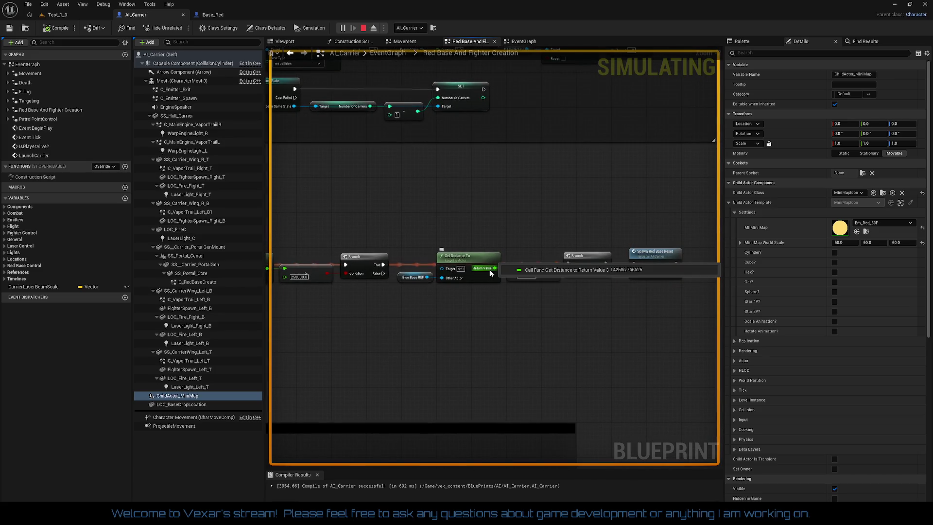
pyautogui.scroll(1, 524, 299)
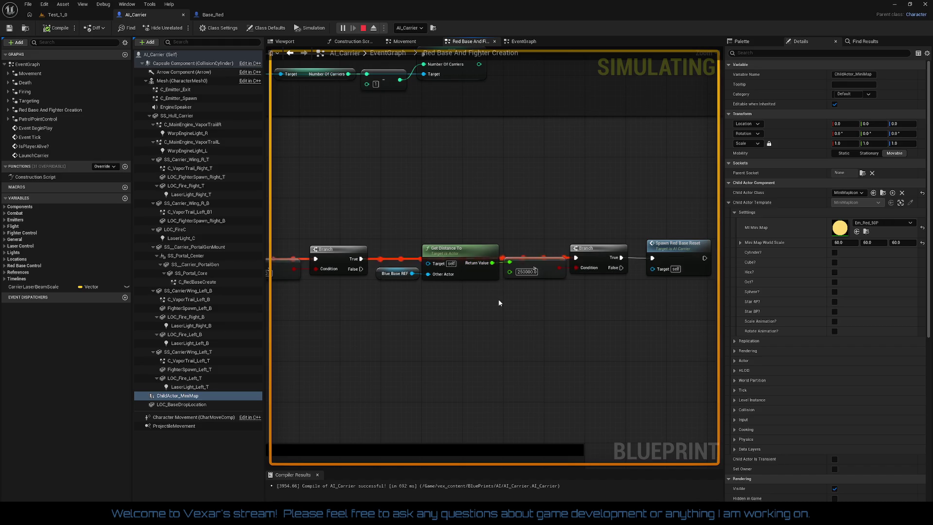
# - Stop simulation, set the distance threshold to 100000, then save the Test_1_0 level
pyautogui.click(362, 29)
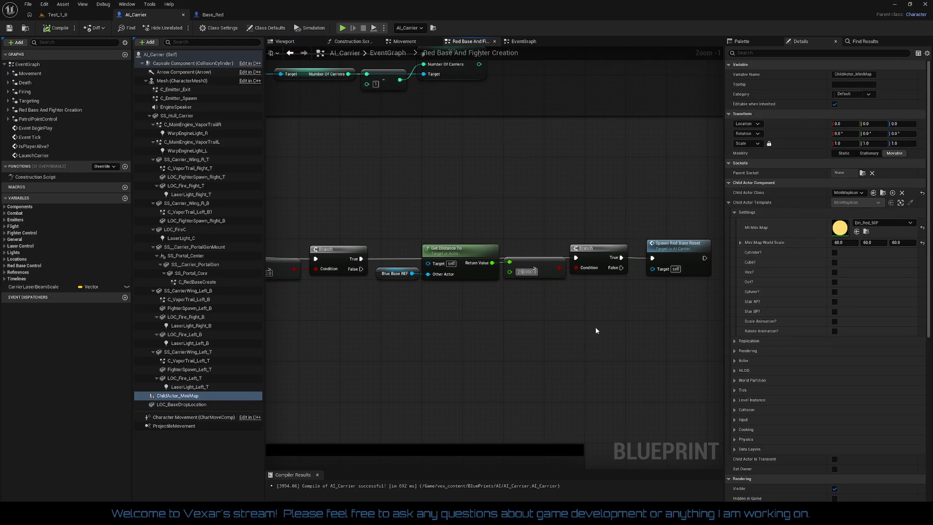
pyautogui.write('100000')
pyautogui.press('Return')
pyautogui.click(56, 29)
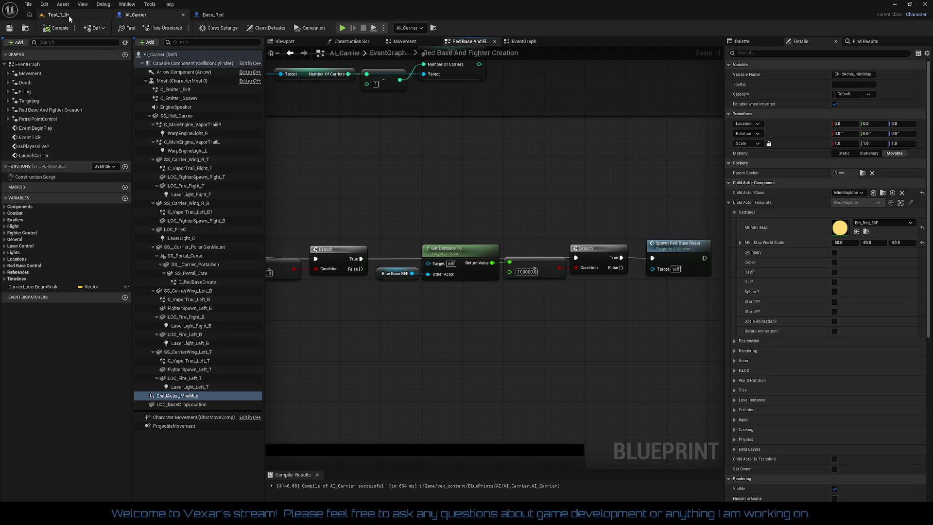
pyautogui.click(68, 15)
pyautogui.click(11, 29)
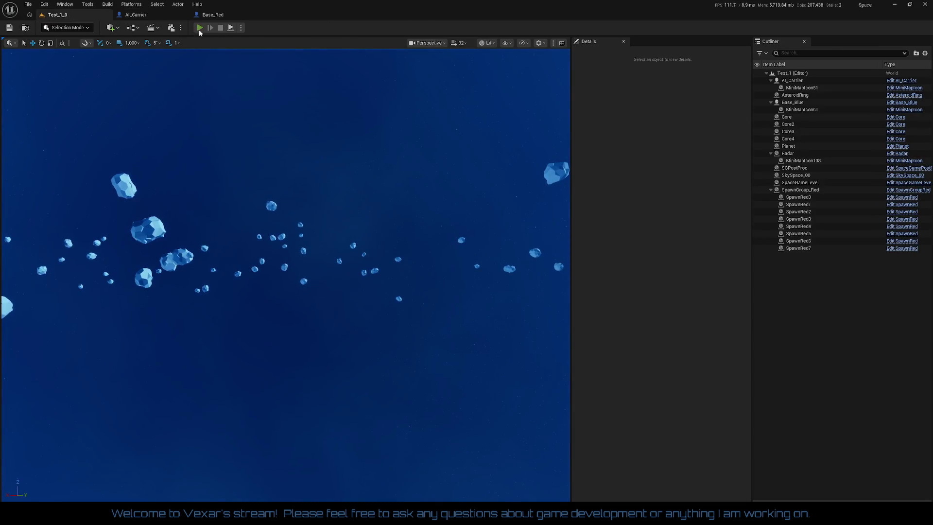
# - Play the level, boost the ship to observe the carrier, then reopen AI_Carrier
pyautogui.click(199, 28)
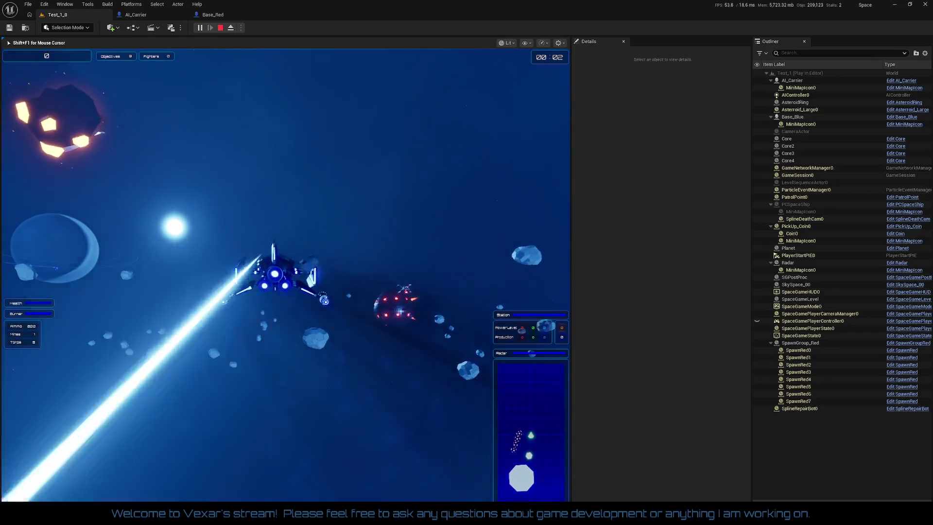
pyautogui.press('shift')
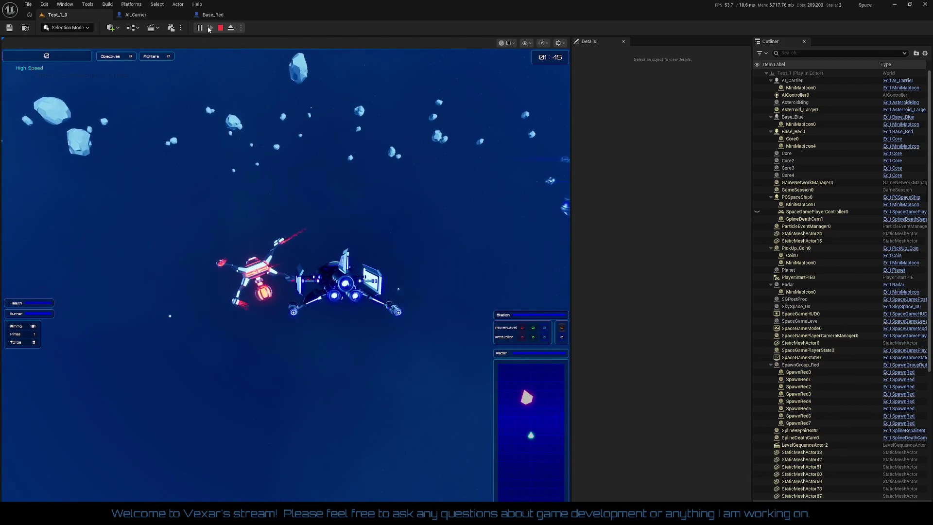
pyautogui.click(145, 14)
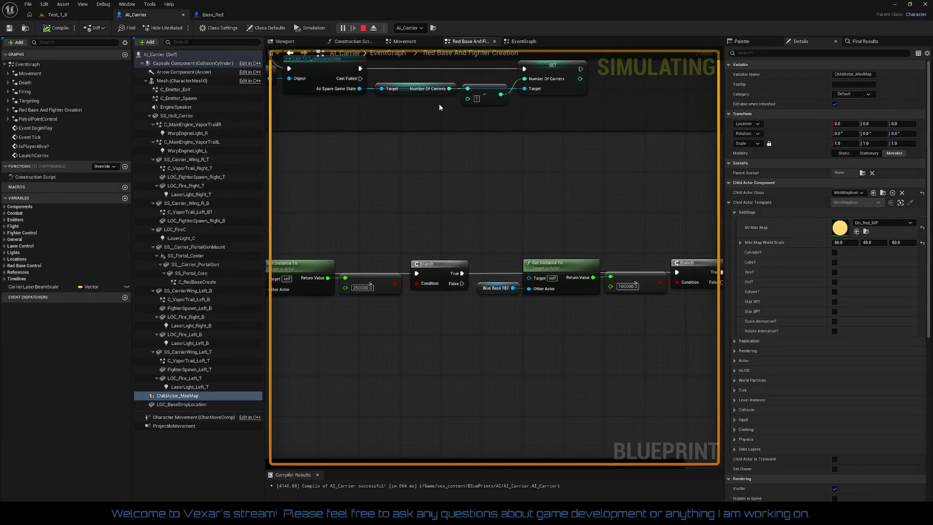
# - Set the lower SET Max Speed in the Movement graph to 10000
pyautogui.click(402, 42)
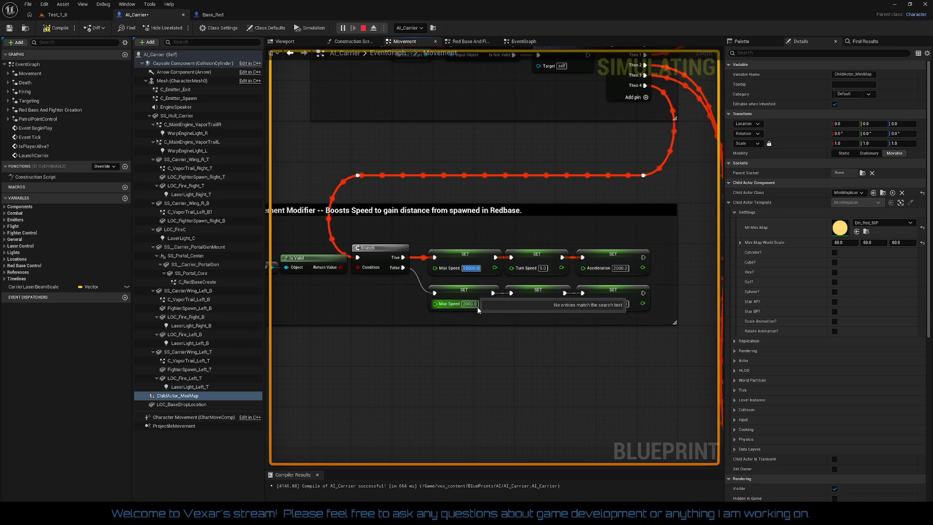
pyautogui.write('1000')
pyautogui.press('Return')
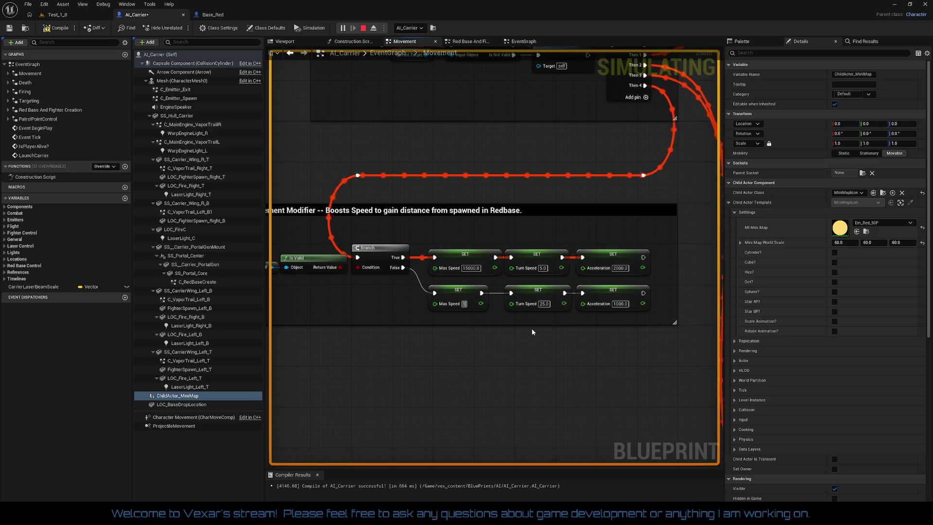
pyautogui.write('000.0')
pyautogui.press('Return')
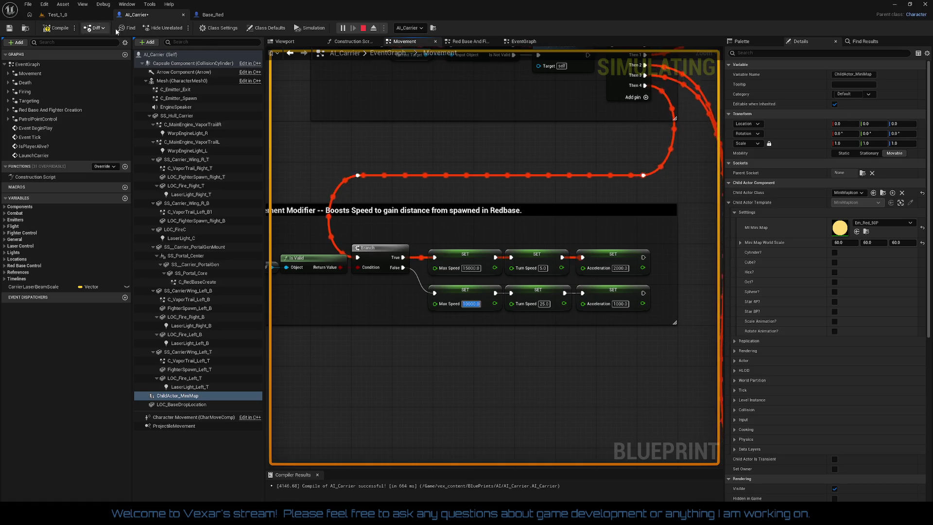
# - Stop the simulation, compile AI_Carrier, and return to the Test_1 level
pyautogui.click(364, 30)
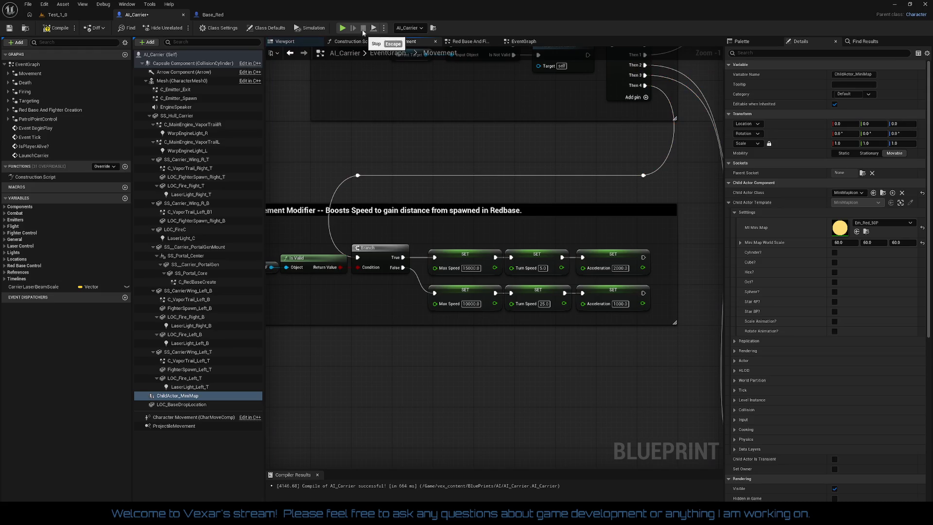
pyautogui.click(58, 27)
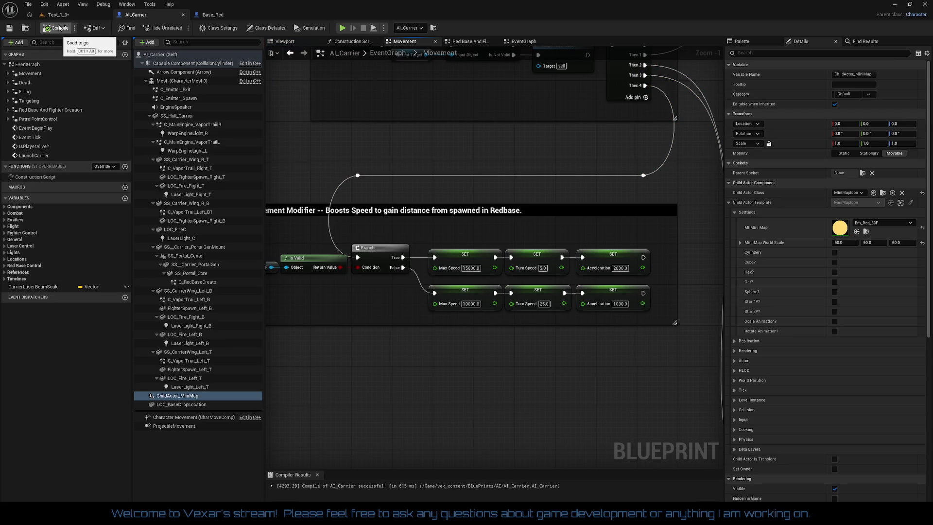
pyautogui.click(59, 17)
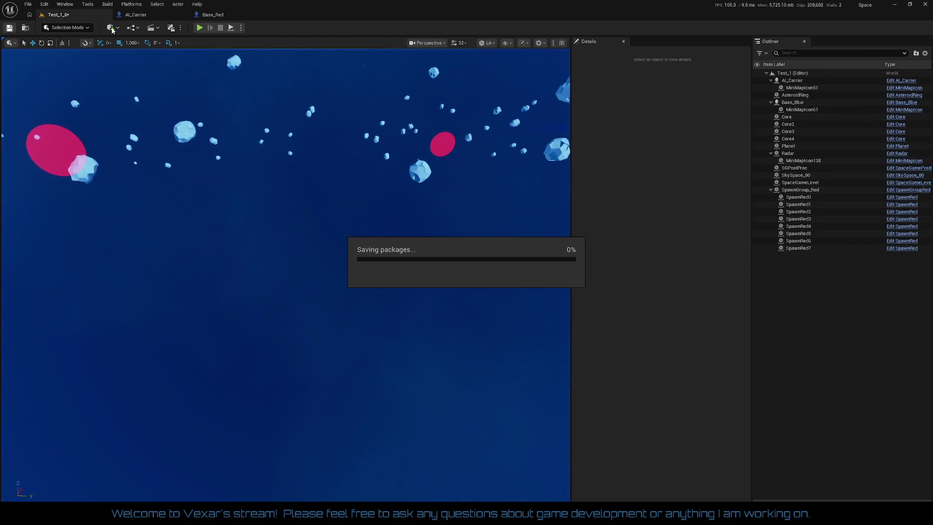
# - Play Test_1 in the editor, watch the carrier, then release the mouse with Shift+F1
pyautogui.click(198, 28)
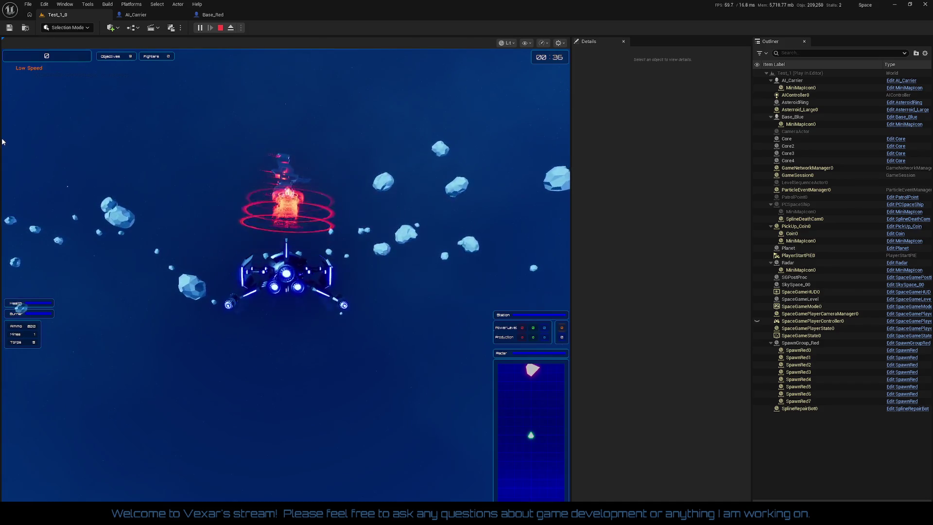
pyautogui.hotkey('shift', 'F1')
# - Open AI_Carrier's Red Base And Fighter Creation graph and pan to the distance-check nodes
pyautogui.click(146, 15)
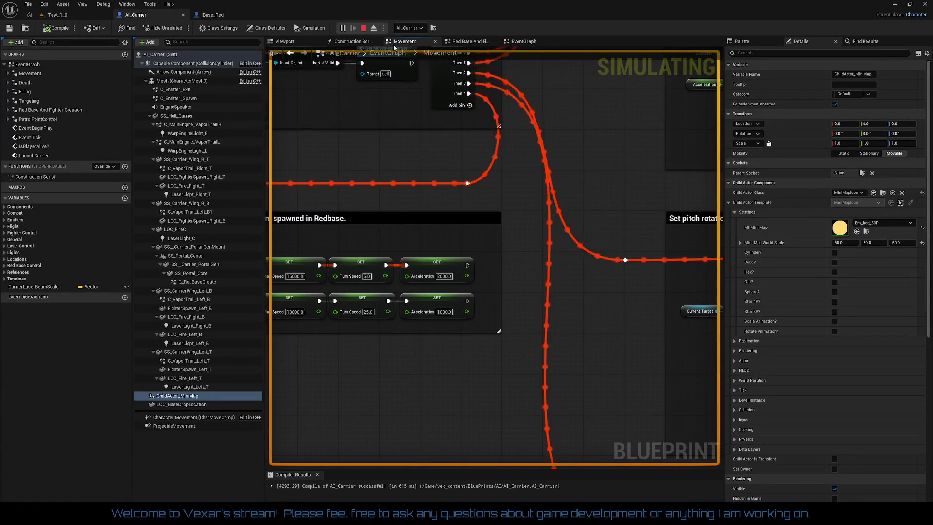
pyautogui.click(470, 43)
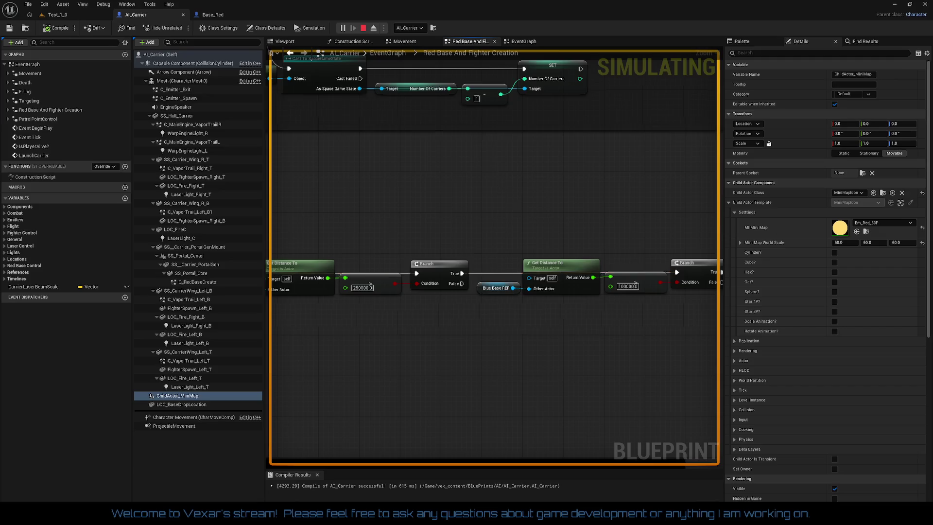
pyautogui.scroll(-5, 437, 223)
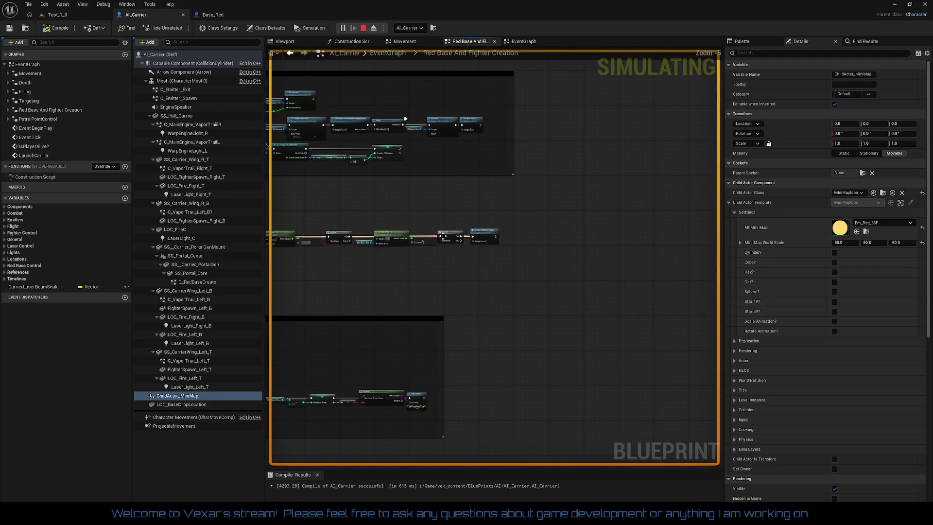
pyautogui.scroll(2, 412, 277)
pyautogui.scroll(2, 516, 185)
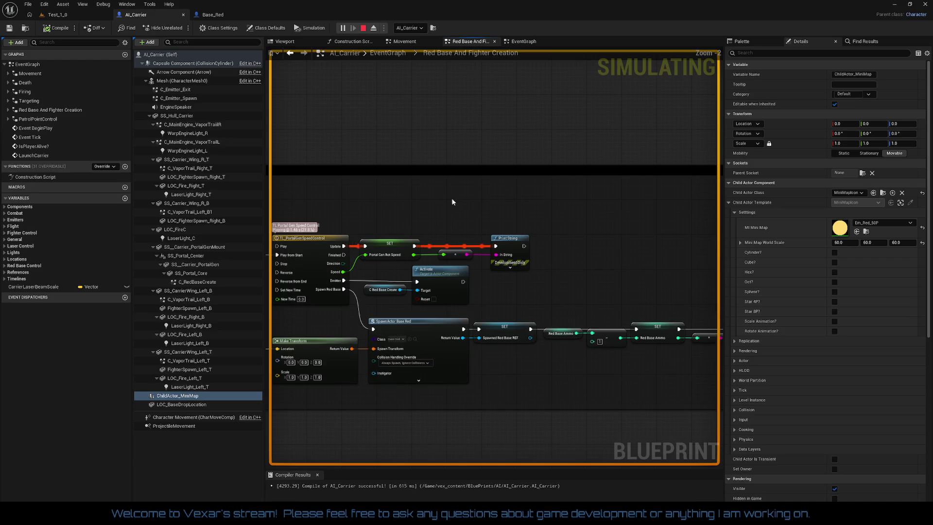
pyautogui.moveTo(520, 188); pyautogui.dragTo(572, 211)
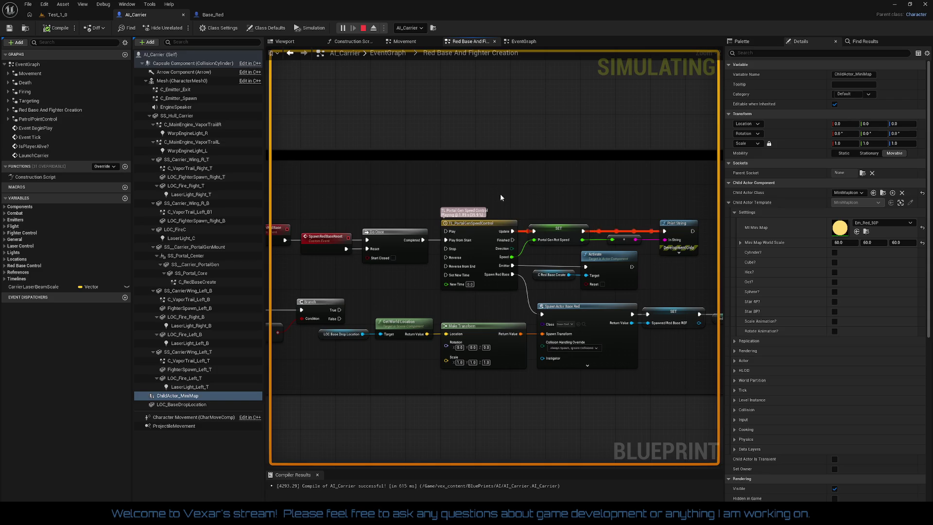
pyautogui.moveTo(491, 185)
pyautogui.mouseDown()
pyautogui.moveTo(380, 354)
pyautogui.moveTo(341, 311)
pyautogui.moveTo(323, 250)
pyautogui.moveTo(579, 186)
pyautogui.moveTo(448, 187)
pyautogui.moveTo(544, 177)
pyautogui.moveTo(526, 185)
pyautogui.moveTo(526, 384)
pyautogui.mouseUp()
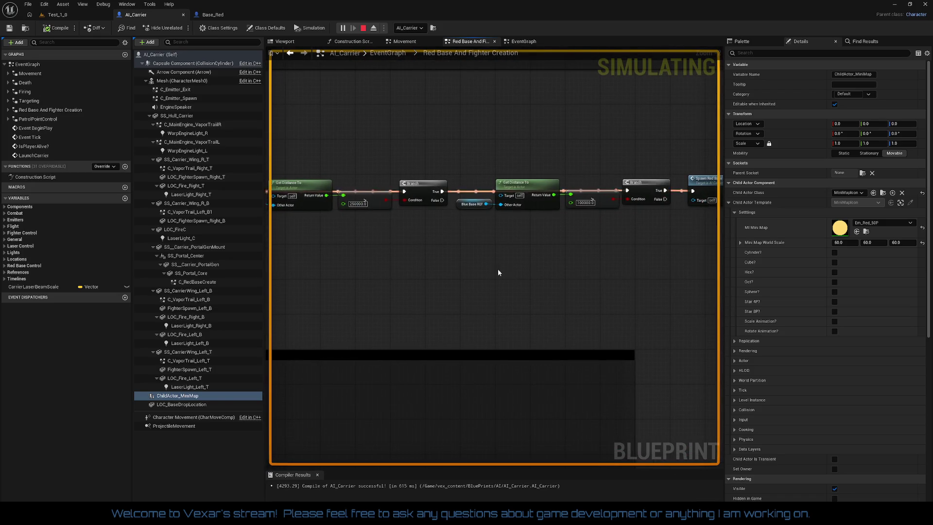
pyautogui.moveTo(575, 241); pyautogui.dragTo(456, 254)
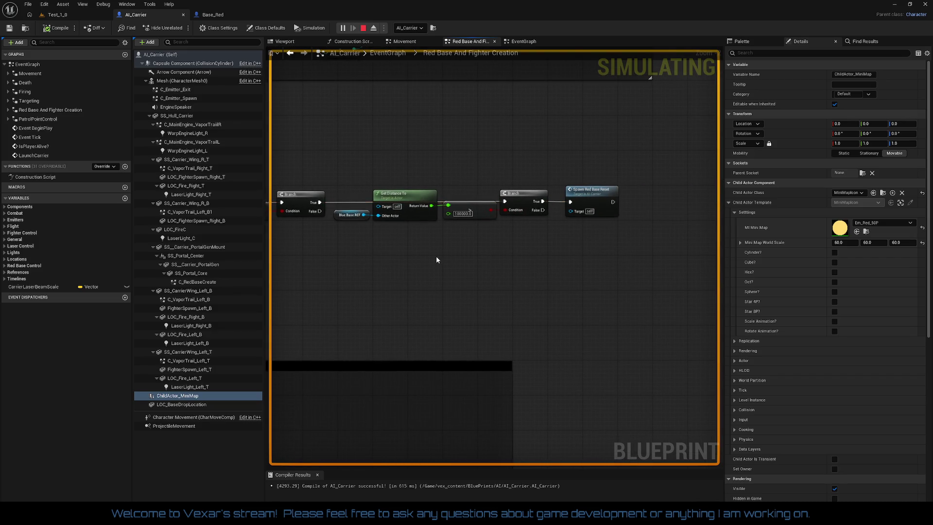
pyautogui.moveTo(436, 256)
pyautogui.mouseDown()
pyautogui.moveTo(547, 197)
pyautogui.moveTo(554, 153)
pyautogui.moveTo(486, 204)
pyautogui.moveTo(425, 229)
pyautogui.mouseUp()
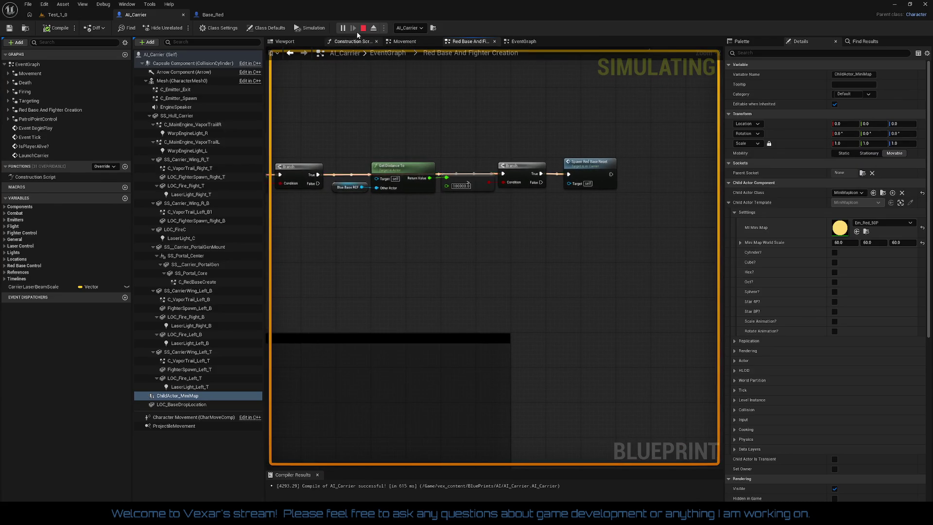
# - Stop the simulation and open the node action list beside Get All Actors Of Class
pyautogui.press('Escape')
pyautogui.moveTo(432, 248)
pyautogui.mouseDown()
pyautogui.moveTo(511, 232)
pyautogui.moveTo(439, 246)
pyautogui.moveTo(467, 259)
pyautogui.mouseUp()
pyautogui.scroll(2, 511, 232)
pyautogui.rightClick(469, 260)
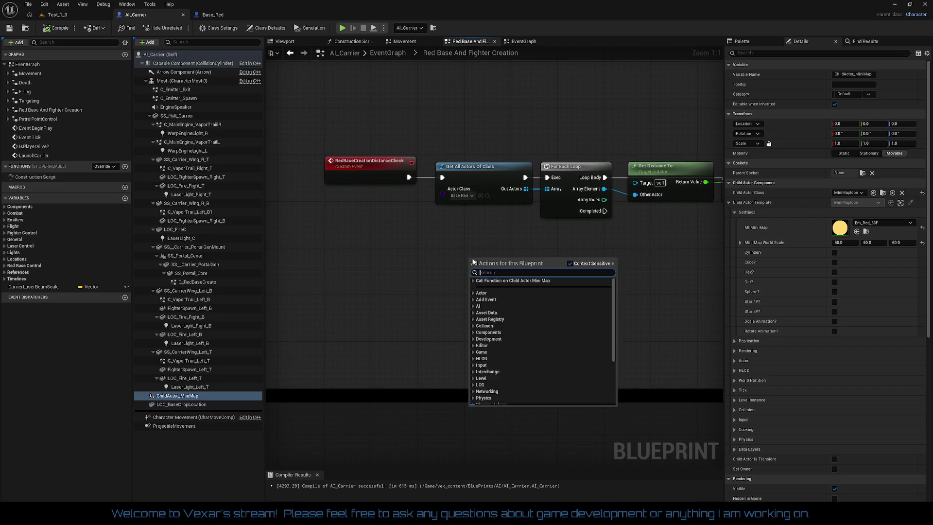
# - Add a Pause Timer by Function Name node via the 'pause func' search
pyautogui.write('b')
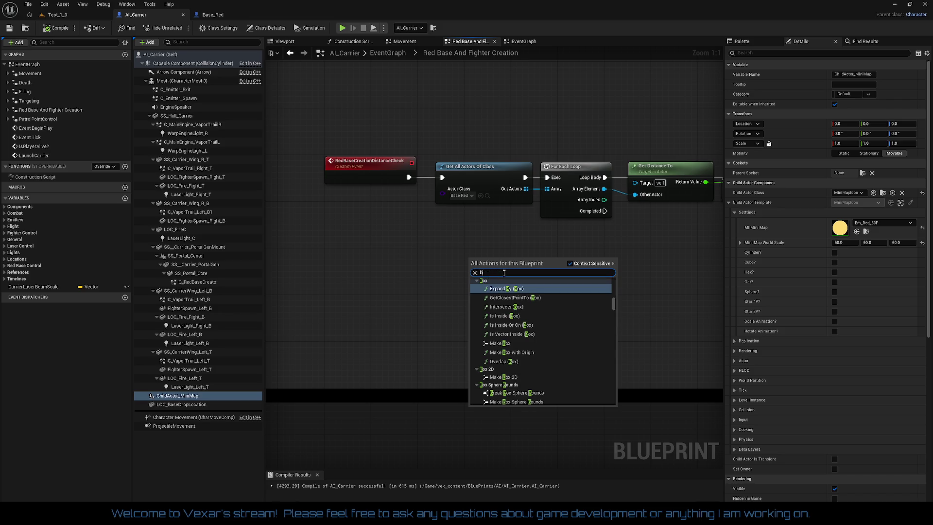
pyautogui.press('BackSpace')
pyautogui.write('pau')
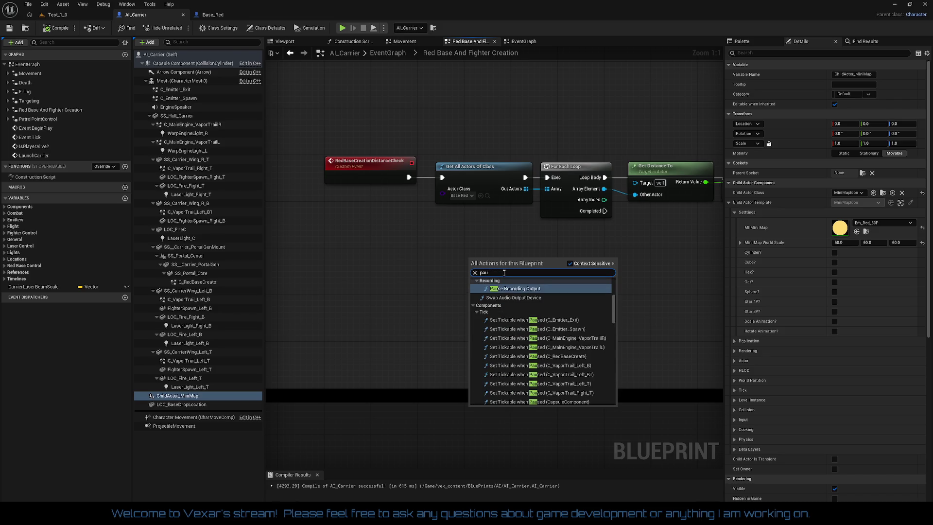
pyautogui.write('se function')
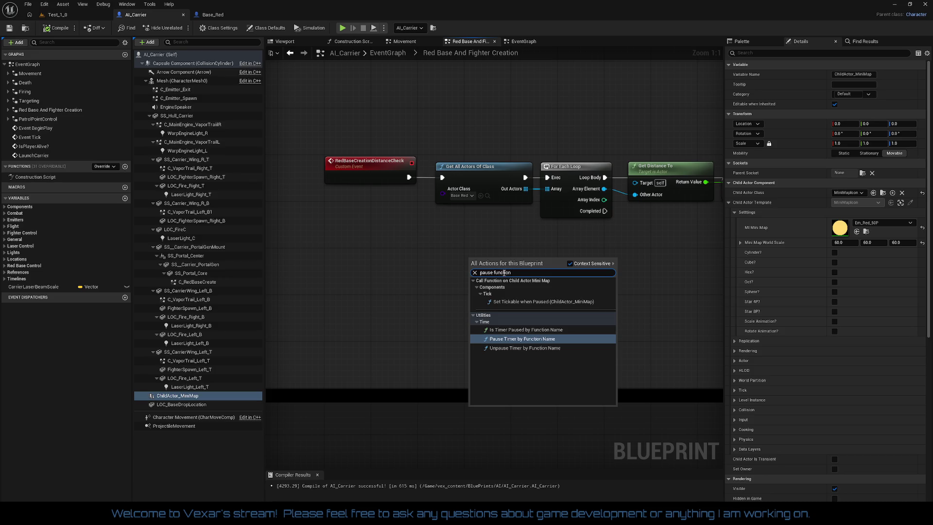
pyautogui.press('Return')
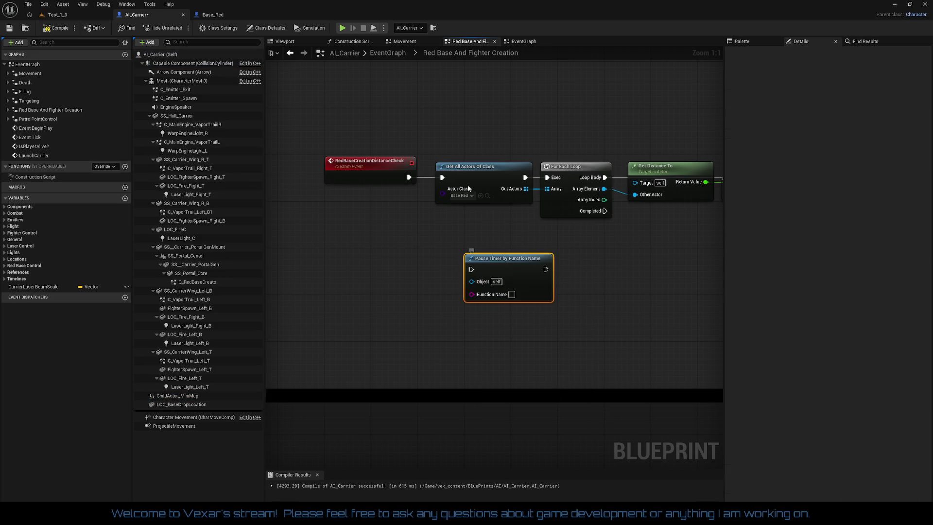
# - Set the pause node's Function Name to RedBaseCreationDistanceCheck, copied from the event
pyautogui.click(389, 163)
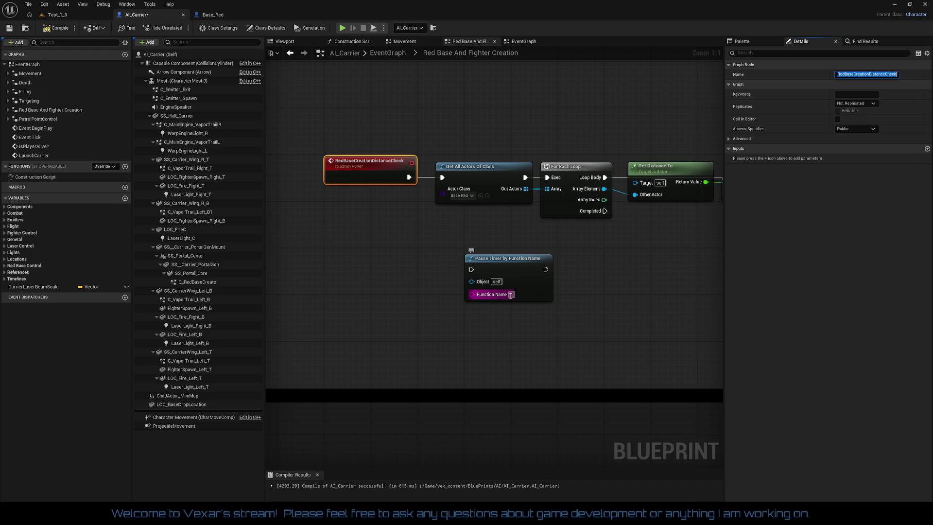
pyautogui.press('Return')
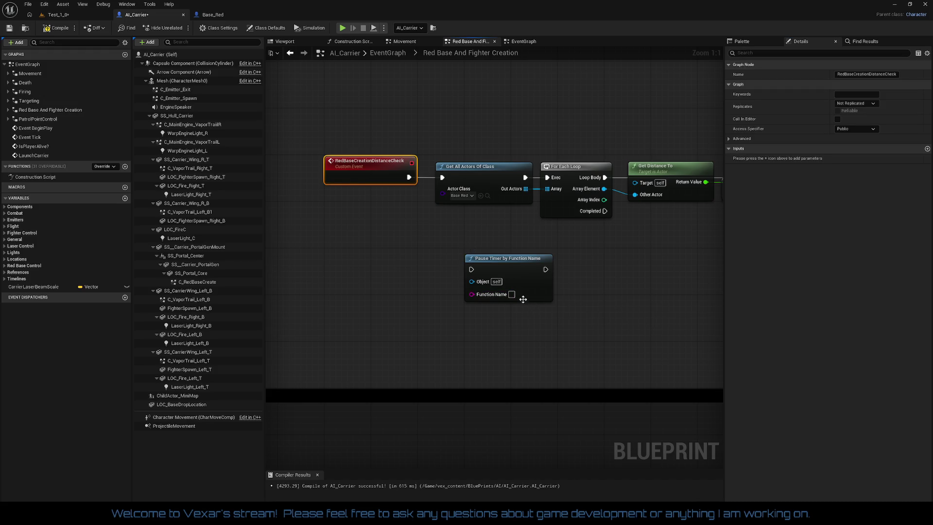
pyautogui.click(511, 294)
pyautogui.write('RedBaseCreationDistanceCheck')
pyautogui.click(603, 305)
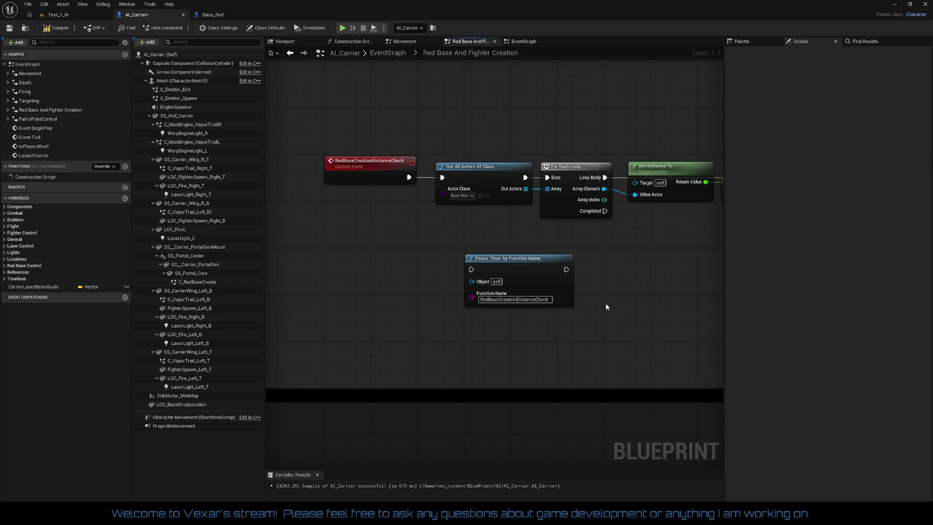
# - Place the Pause Timer node after Spawn Red Base Reset
pyautogui.moveTo(515, 258)
pyautogui.mouseDown()
pyautogui.moveTo(812, 232)
pyautogui.moveTo(797, 232)
pyautogui.mouseUp()
pyautogui.moveTo(732, 235)
pyautogui.mouseDown()
pyautogui.moveTo(546, 218)
pyautogui.moveTo(524, 177)
pyautogui.moveTo(463, 181)
pyautogui.mouseUp()
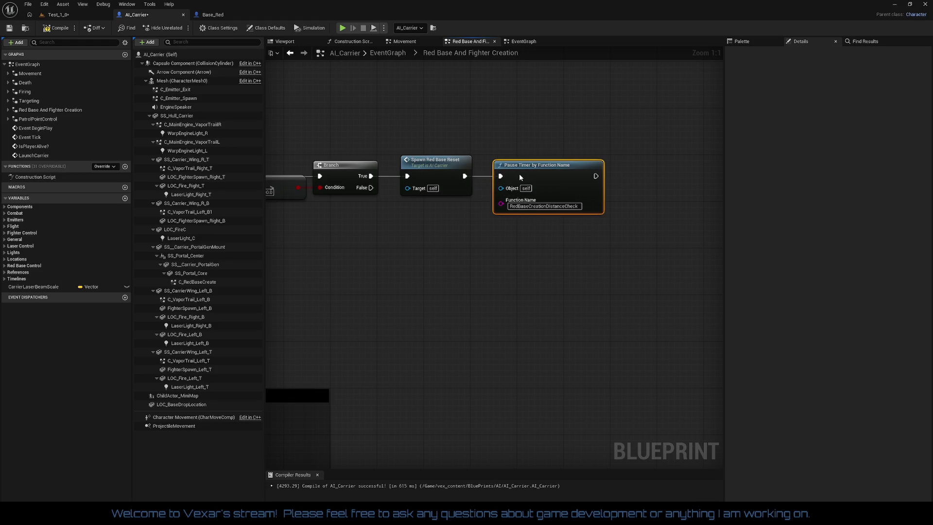
pyautogui.click(485, 247)
pyautogui.moveTo(485, 247)
pyautogui.mouseDown()
pyautogui.moveTo(519, 248)
pyautogui.moveTo(489, 281)
pyautogui.moveTo(636, 182)
pyautogui.mouseUp()
# - Add an Unpause Timer by Function Name for RedBaseCreationDistanceCheck after the timeline's Finished output
pyautogui.scroll(-3, 519, 247)
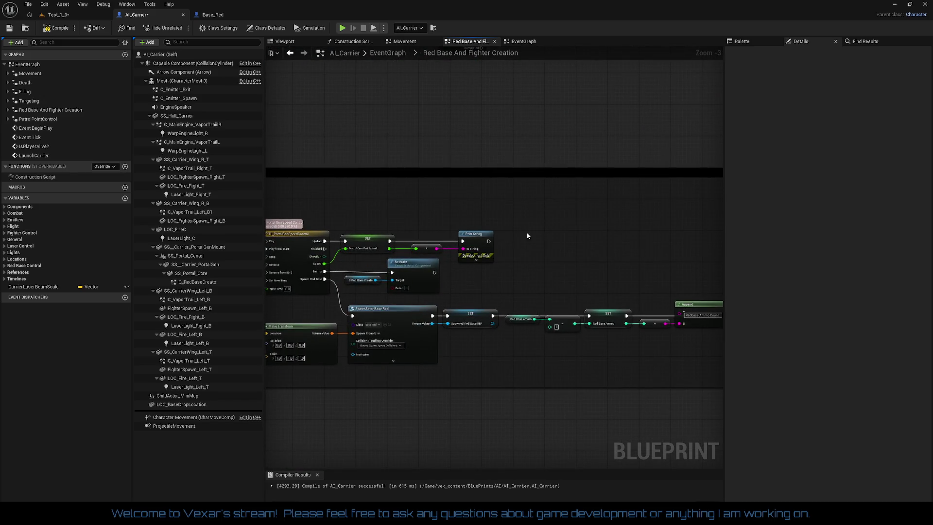
pyautogui.scroll(3, 521, 236)
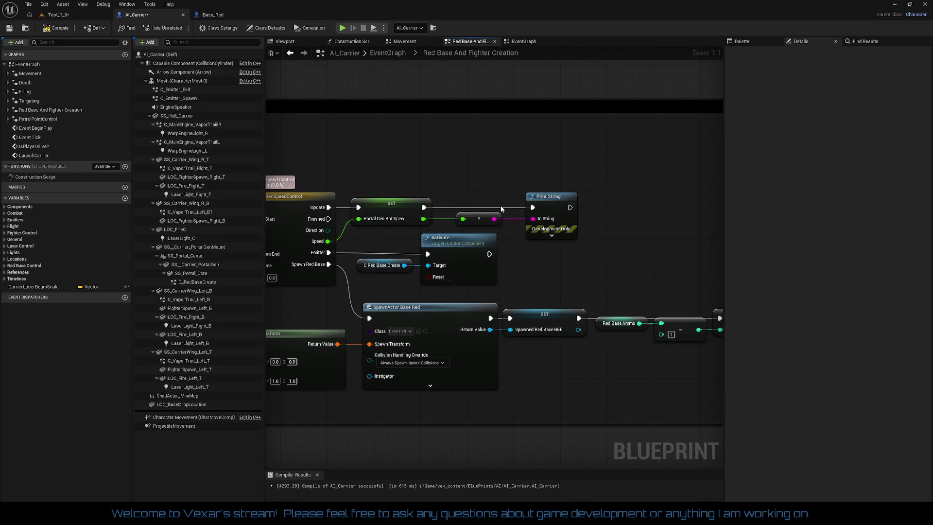
pyautogui.moveTo(330, 222); pyautogui.dragTo(646, 238)
pyautogui.write('un')
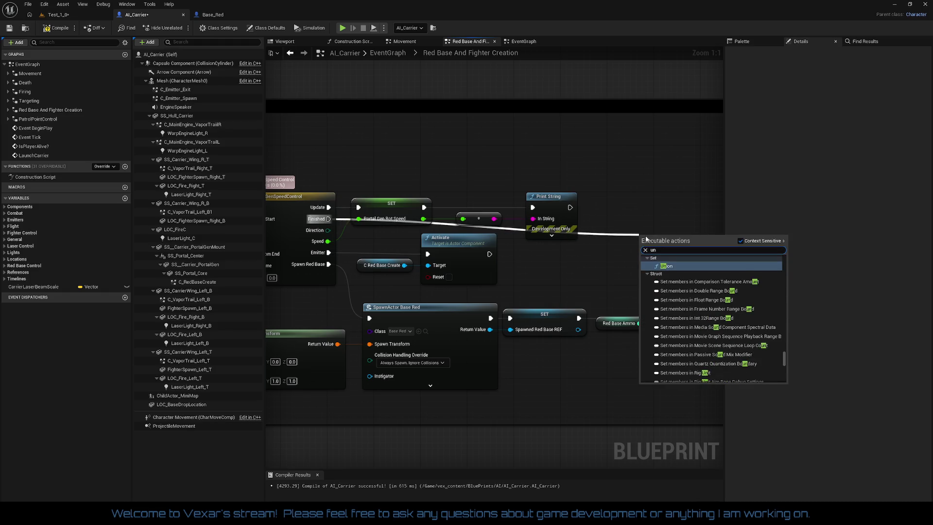
pyautogui.write('pa')
pyautogui.press('Return')
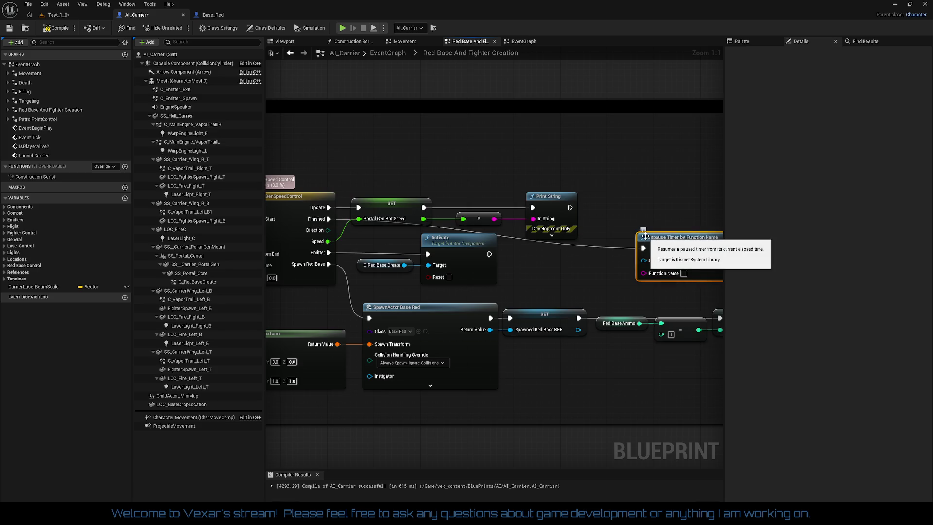
pyautogui.moveTo(671, 252); pyautogui.dragTo(659, 221)
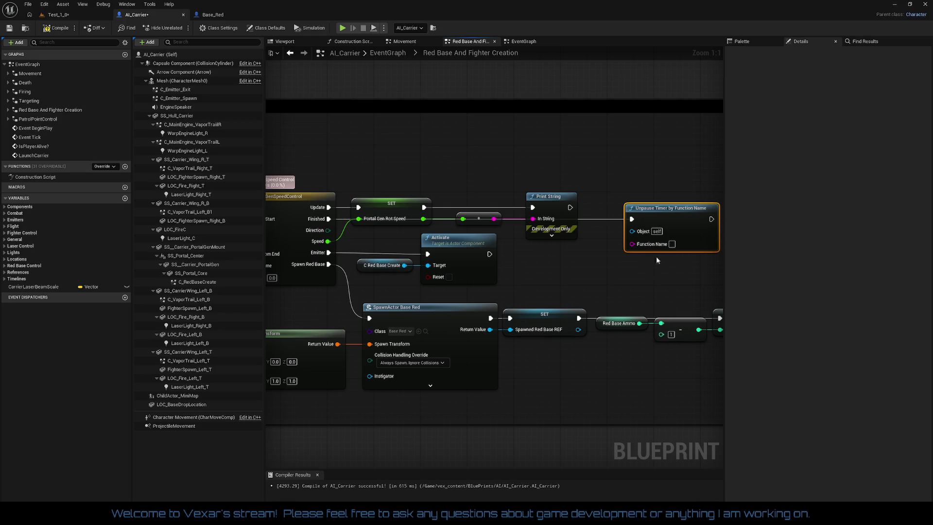
pyautogui.write('RedBaseCreationDistanceCheck')
pyautogui.click(669, 278)
# - Review more of the graph, then switch to the Test_1_0 level editor
pyautogui.scroll(-2, 669, 279)
pyautogui.moveTo(579, 255)
pyautogui.mouseDown()
pyautogui.moveTo(607, 229)
pyautogui.moveTo(341, 253)
pyautogui.moveTo(491, 232)
pyautogui.moveTo(342, 335)
pyautogui.moveTo(386, 261)
pyautogui.moveTo(563, 214)
pyautogui.moveTo(566, 221)
pyautogui.mouseUp()
pyautogui.scroll(-2, 342, 335)
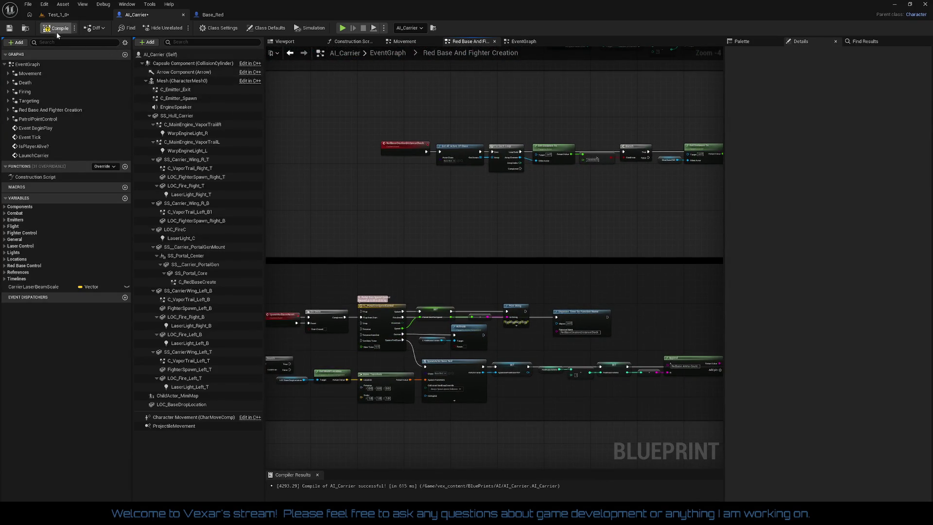
pyautogui.click(81, 17)
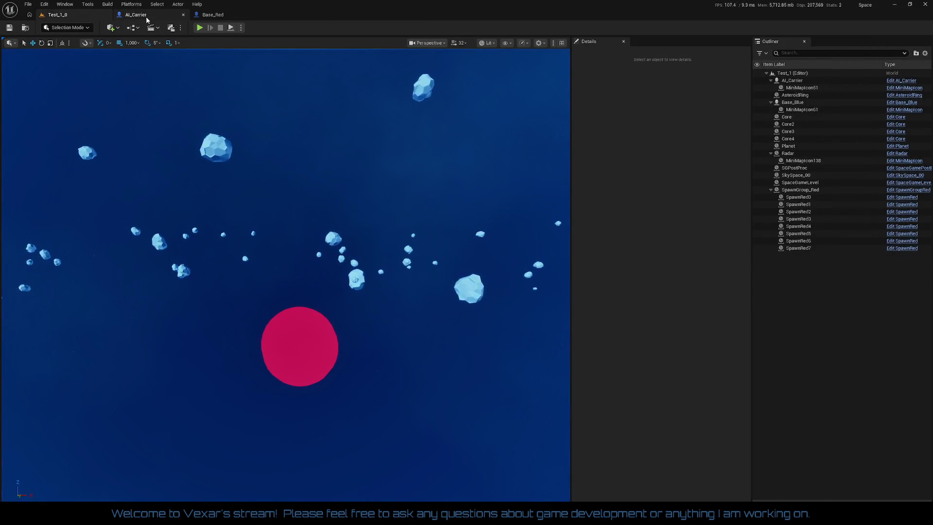
# - Playtest Test_1_0 flying the ship forward, end the session, and reopen AI_Carrier
pyautogui.click(199, 27)
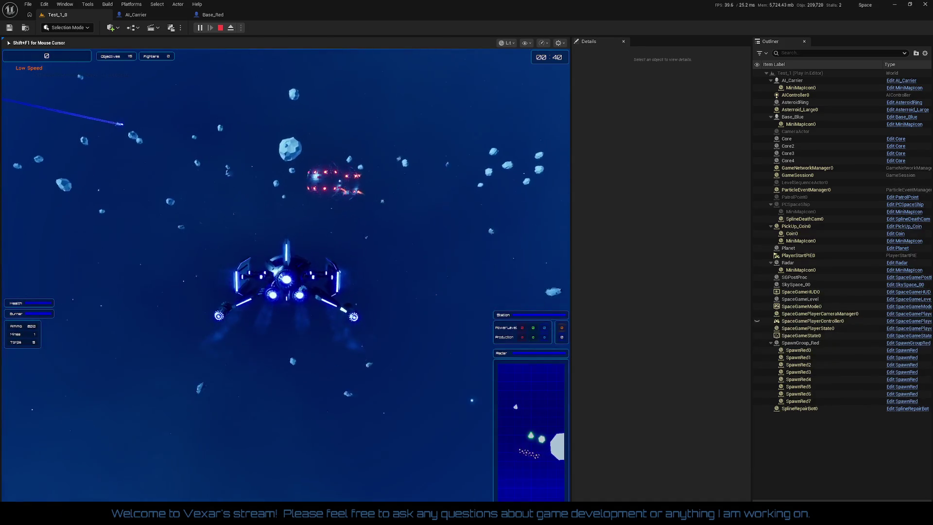
pyautogui.press('w')
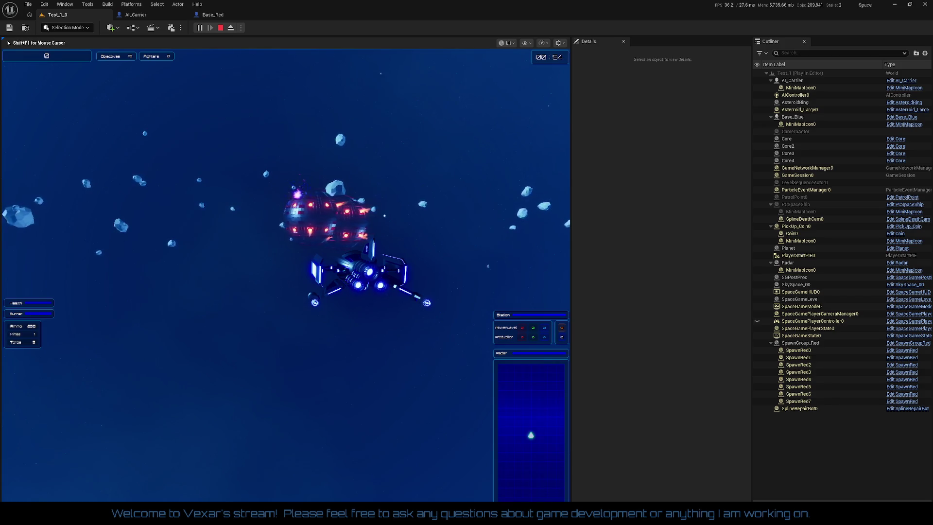
pyautogui.press('Escape')
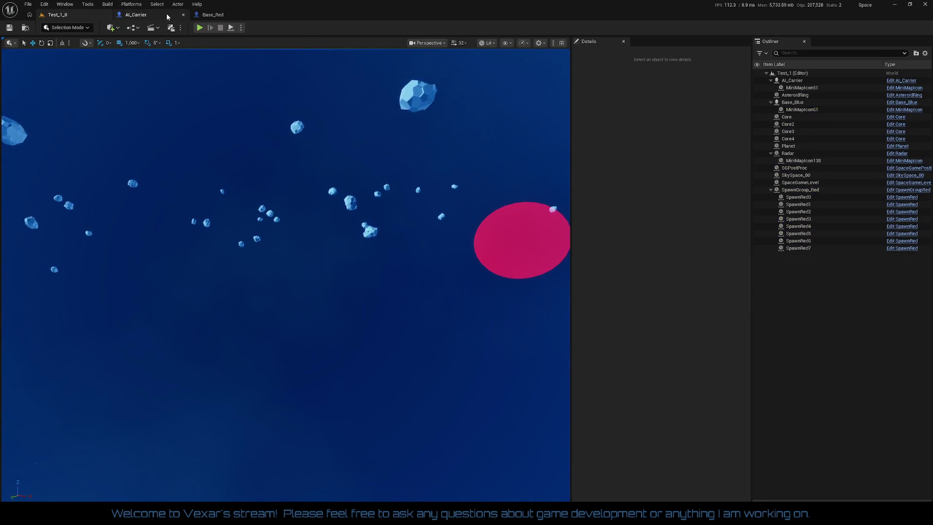
pyautogui.click(146, 15)
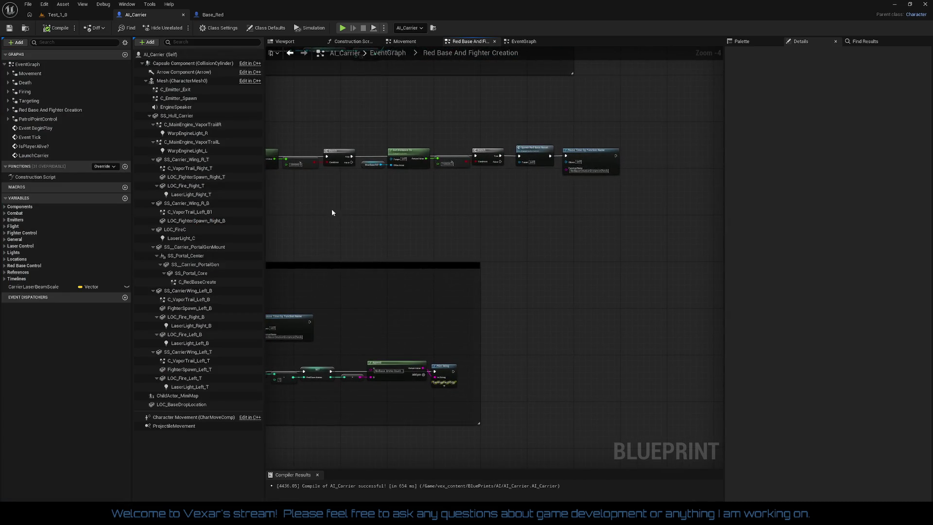
# - Pan across the distance-check event, Branch, portal timeline and Unpause Timer nodes
pyautogui.scroll(2, 377, 210)
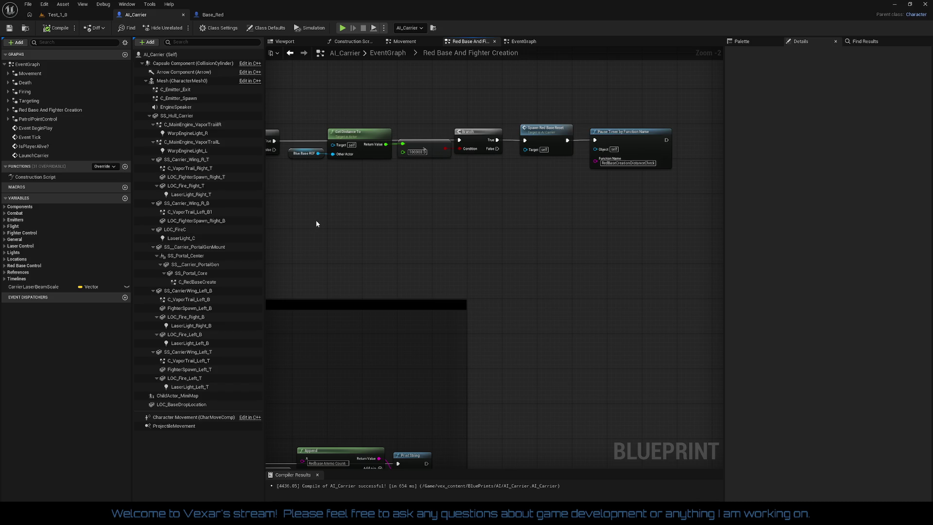
pyautogui.moveTo(343, 225)
pyautogui.mouseDown()
pyautogui.moveTo(670, 214)
pyautogui.moveTo(651, 204)
pyautogui.mouseUp()
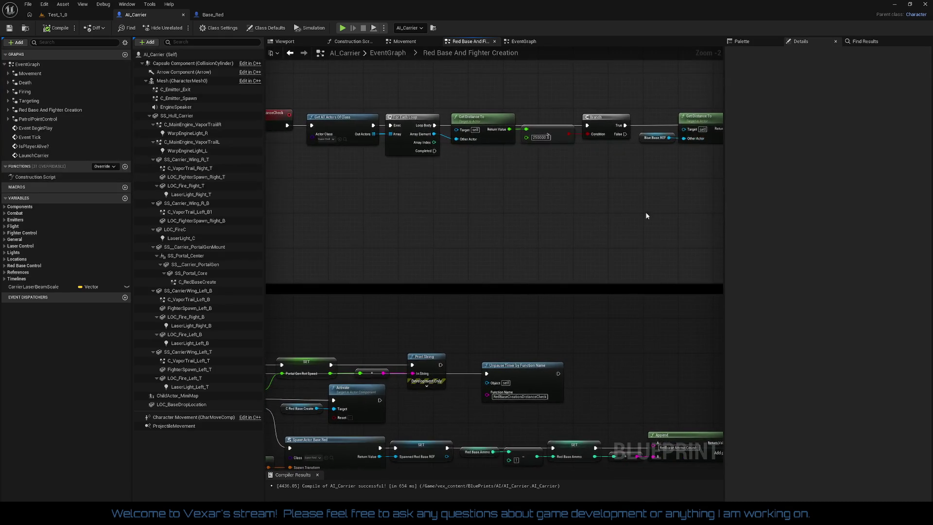
pyautogui.moveTo(607, 253); pyautogui.dragTo(400, 281)
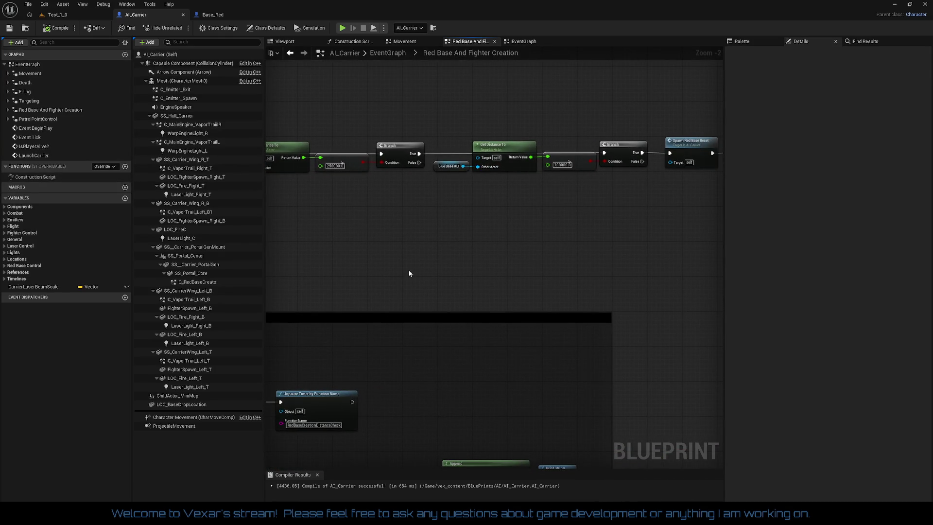
pyautogui.moveTo(409, 269)
pyautogui.mouseDown()
pyautogui.moveTo(674, 183)
pyautogui.moveTo(723, 151)
pyautogui.moveTo(664, 145)
pyautogui.mouseUp()
pyautogui.moveTo(499, 205)
pyautogui.mouseDown()
pyautogui.moveTo(489, 198)
pyautogui.moveTo(617, 202)
pyautogui.moveTo(649, 190)
pyautogui.moveTo(712, 221)
pyautogui.moveTo(760, 273)
pyautogui.moveTo(771, 336)
pyautogui.moveTo(575, 318)
pyautogui.moveTo(233, 384)
pyautogui.mouseUp()
pyautogui.moveTo(226, 347)
pyautogui.mouseDown()
pyautogui.moveTo(246, 352)
pyautogui.moveTo(297, 334)
pyautogui.moveTo(487, 225)
pyautogui.moveTo(720, 198)
pyautogui.moveTo(440, 299)
pyautogui.moveTo(306, 311)
pyautogui.mouseUp()
pyautogui.moveTo(238, 318); pyautogui.dragTo(365, 312)
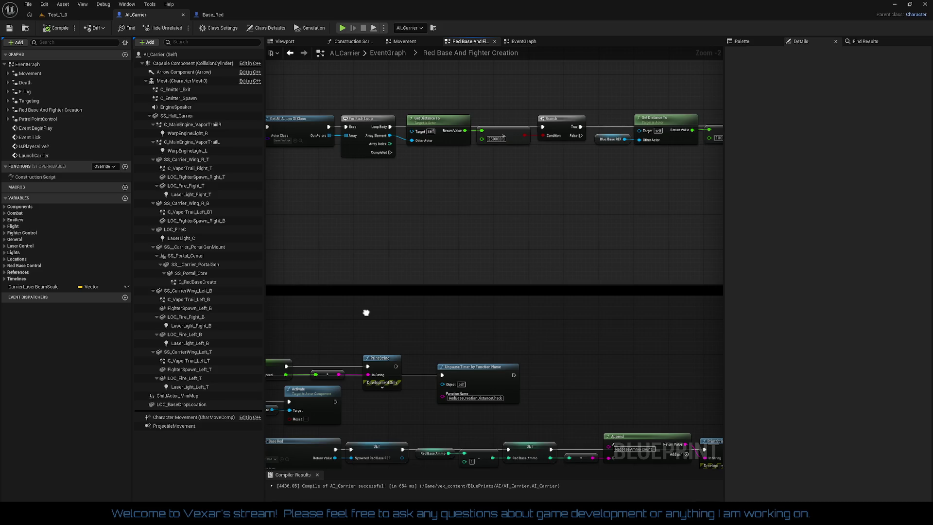
pyautogui.moveTo(366, 312); pyautogui.dragTo(398, 309)
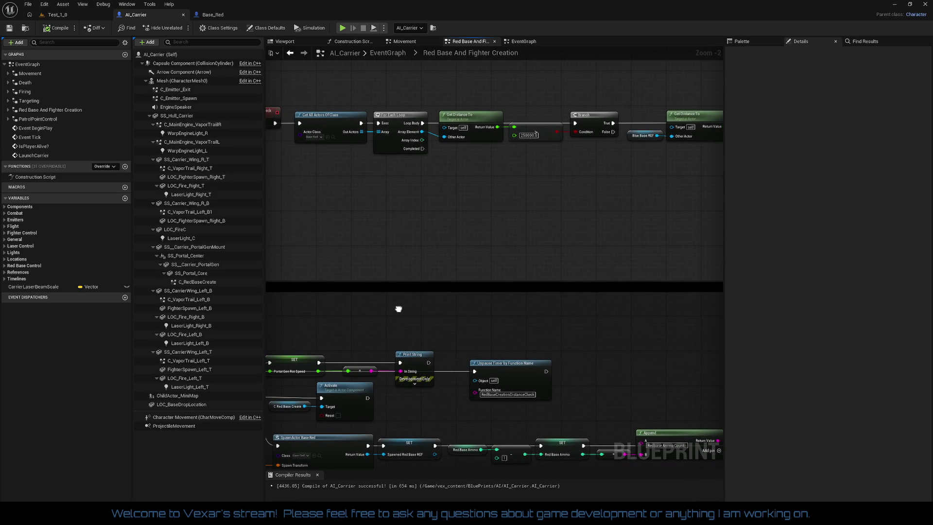
# - Select Get All Actors Of Class and open pin actions on Unpause Timer's exec input
pyautogui.scroll(2, 385, 304)
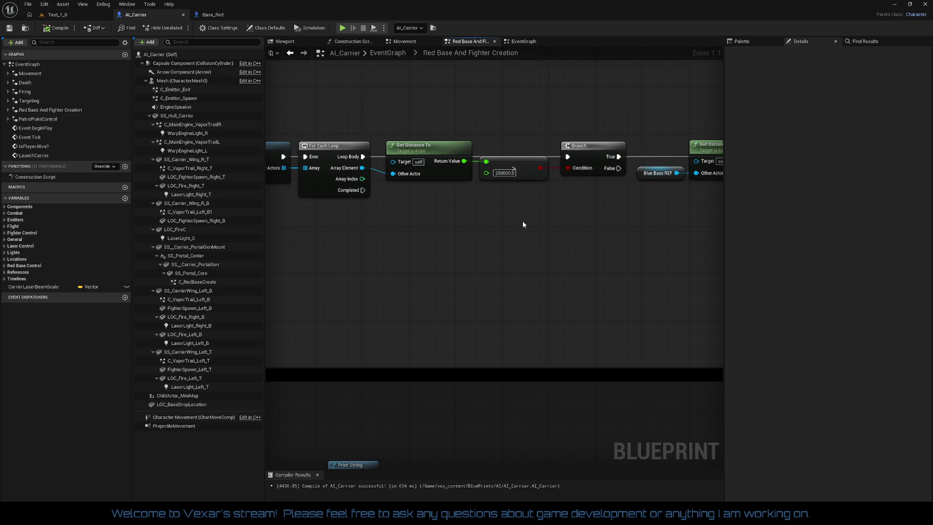
pyautogui.moveTo(442, 231); pyautogui.dragTo(549, 238)
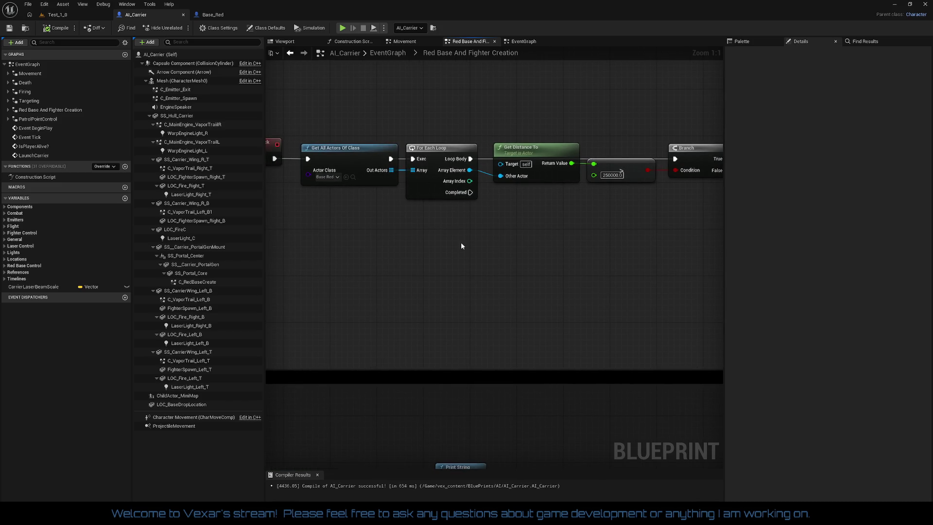
pyautogui.click(359, 161)
pyautogui.moveTo(385, 226)
pyautogui.mouseDown()
pyautogui.moveTo(490, 235)
pyautogui.moveTo(488, 270)
pyautogui.moveTo(385, 260)
pyautogui.moveTo(669, 206)
pyautogui.moveTo(551, 206)
pyautogui.mouseUp()
pyautogui.scroll(-2, 499, 239)
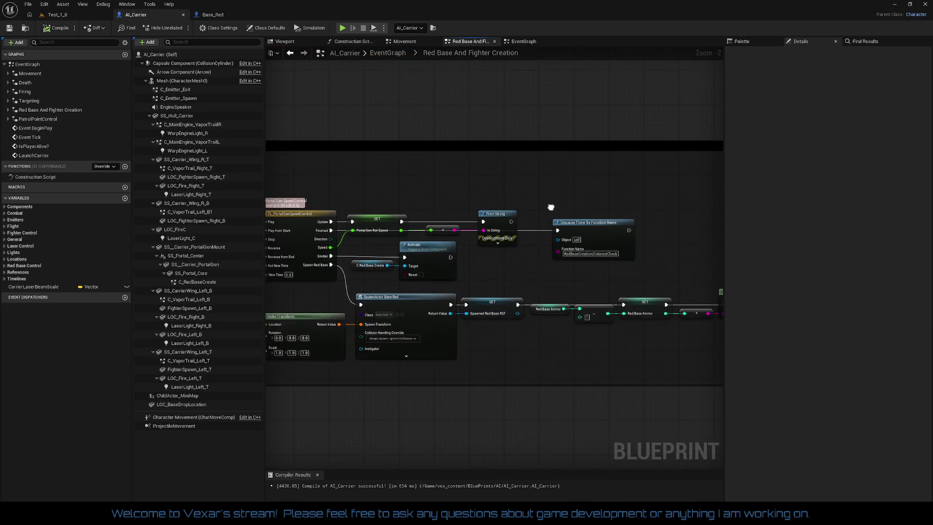
pyautogui.rightClick(558, 231)
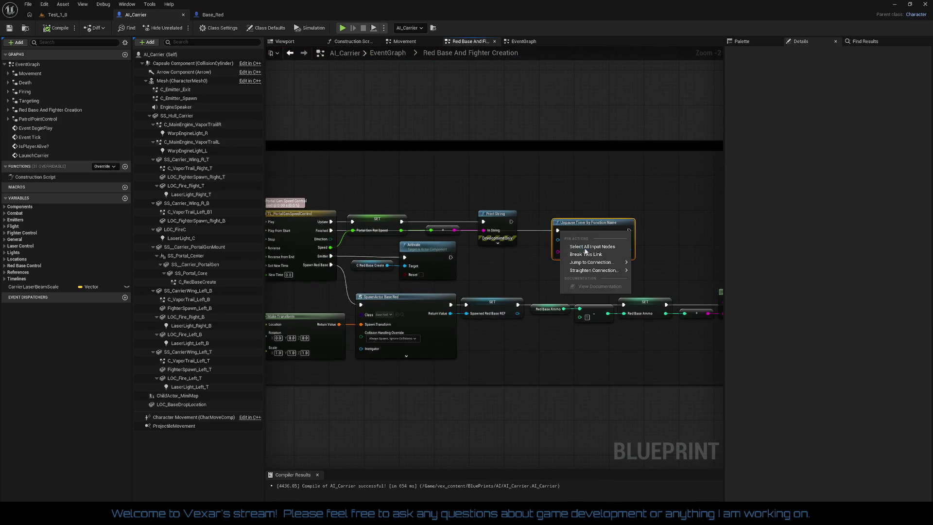
# - Break the Print String to Unpause Timer link and move Unpause Timer below the spawn chain
pyautogui.click(592, 255)
pyautogui.moveTo(588, 233); pyautogui.dragTo(557, 373)
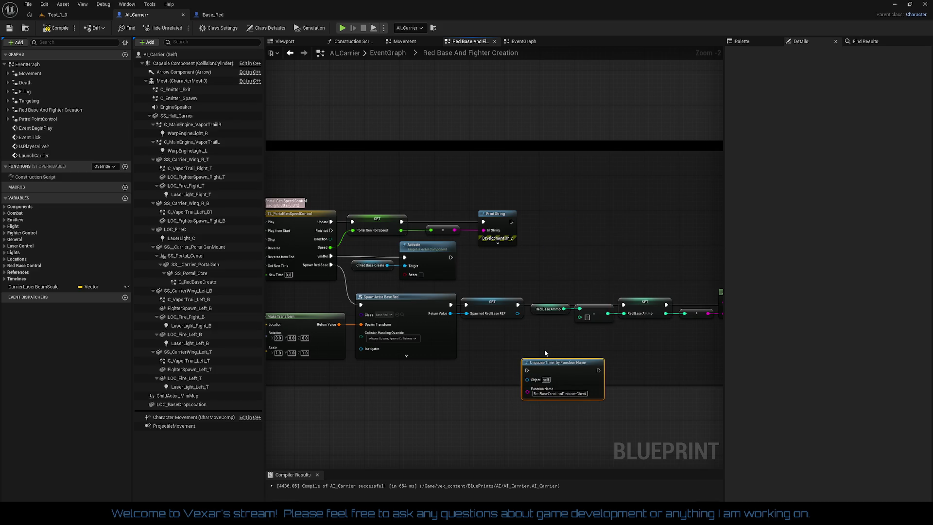
pyautogui.moveTo(477, 378)
pyautogui.mouseDown()
pyautogui.moveTo(304, 321)
pyautogui.moveTo(514, 334)
pyautogui.mouseUp()
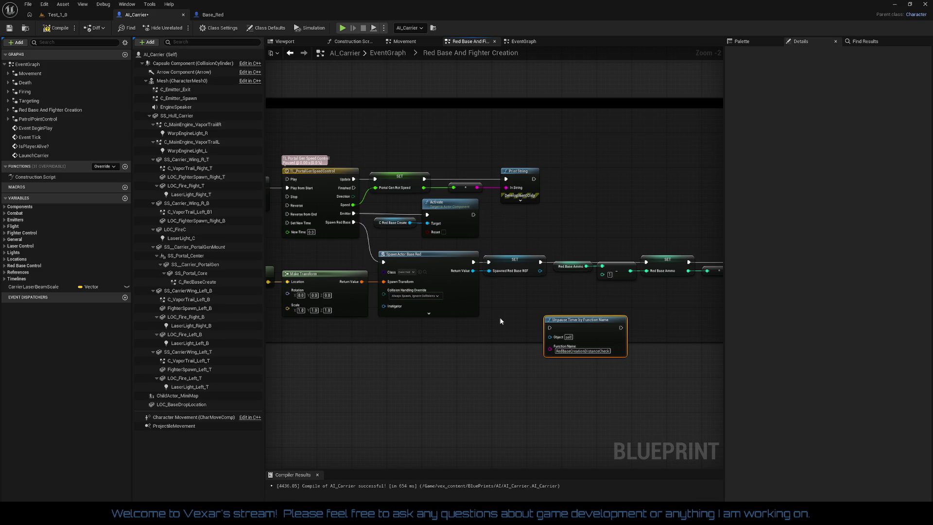
# - Move the Cast, compare and Branch game-state check nodes and Unpause Timer up above the Spawn Redbase comment
pyautogui.moveTo(500, 308)
pyautogui.mouseDown()
pyautogui.moveTo(454, 390)
pyautogui.moveTo(323, 506)
pyautogui.moveTo(317, 522)
pyautogui.mouseUp()
pyautogui.moveTo(494, 258)
pyautogui.mouseDown()
pyautogui.moveTo(348, 235)
pyautogui.moveTo(209, 233)
pyautogui.mouseUp()
pyautogui.moveTo(681, 209)
pyautogui.mouseDown()
pyautogui.moveTo(696, 199)
pyautogui.moveTo(681, 194)
pyautogui.moveTo(673, 338)
pyautogui.moveTo(707, 367)
pyautogui.moveTo(720, 358)
pyautogui.mouseUp()
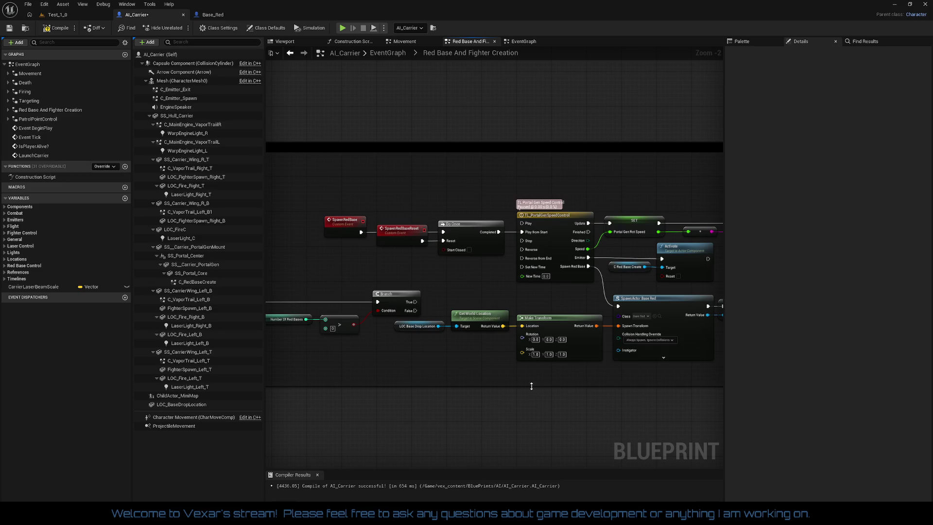
pyautogui.moveTo(483, 391)
pyautogui.mouseDown()
pyautogui.moveTo(600, 377)
pyautogui.moveTo(640, 355)
pyautogui.moveTo(335, 350)
pyautogui.moveTo(291, 359)
pyautogui.moveTo(284, 384)
pyautogui.moveTo(427, 450)
pyautogui.moveTo(714, 374)
pyautogui.mouseUp()
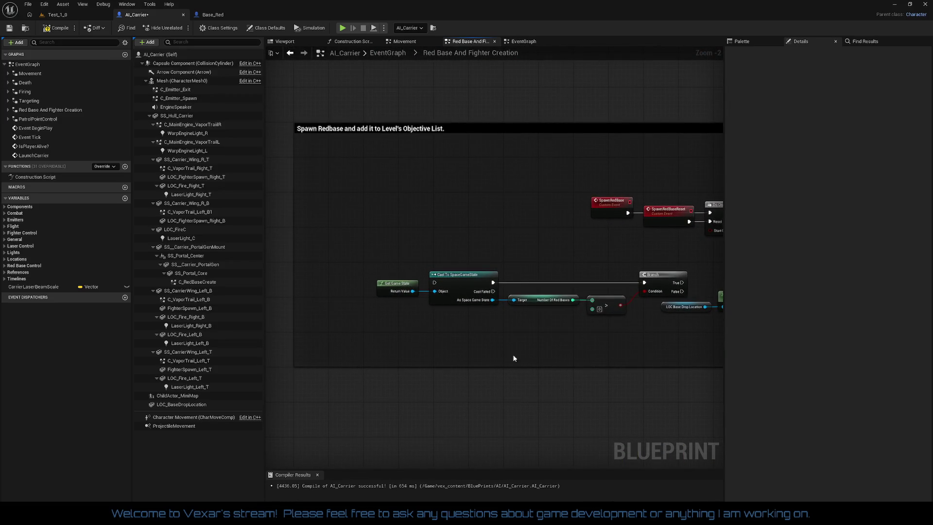
pyautogui.moveTo(361, 344)
pyautogui.mouseDown()
pyautogui.moveTo(344, 327)
pyautogui.moveTo(252, 317)
pyautogui.moveTo(391, 308)
pyautogui.mouseUp()
pyautogui.moveTo(398, 243)
pyautogui.mouseDown()
pyautogui.moveTo(631, 323)
pyautogui.moveTo(504, 416)
pyautogui.moveTo(481, 408)
pyautogui.moveTo(604, 170)
pyautogui.mouseUp()
pyautogui.moveTo(679, 213)
pyautogui.mouseDown()
pyautogui.moveTo(288, 103)
pyautogui.moveTo(278, 149)
pyautogui.moveTo(365, 168)
pyautogui.mouseUp()
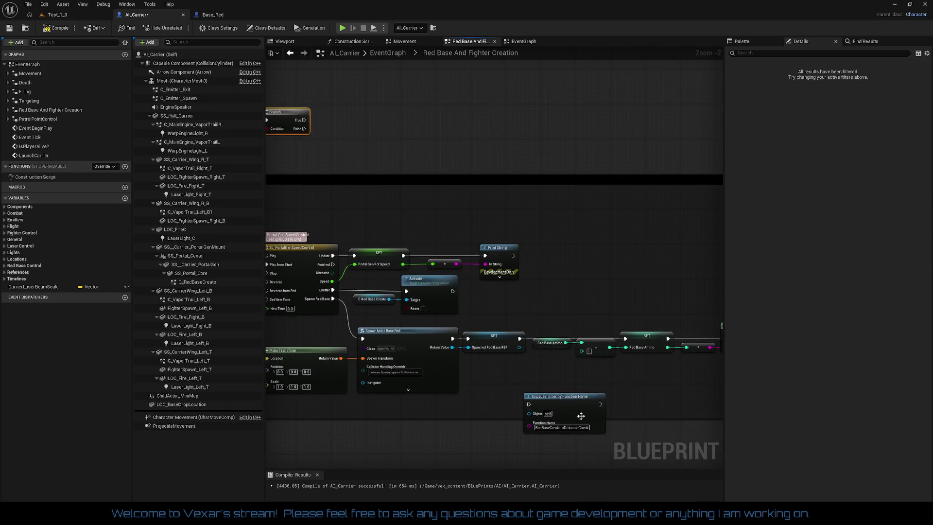
pyautogui.moveTo(574, 411); pyautogui.dragTo(481, 99)
pyautogui.moveTo(319, 256); pyautogui.dragTo(757, 239)
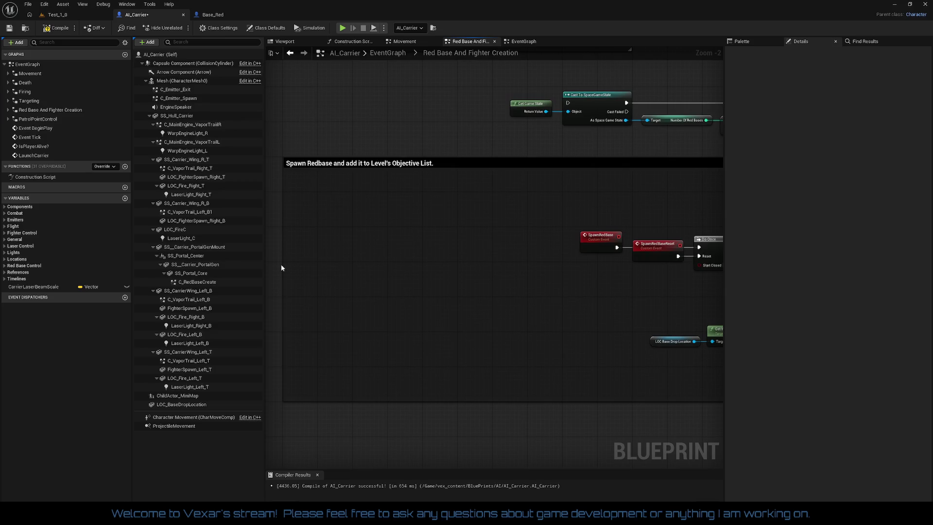
pyautogui.moveTo(282, 267); pyautogui.dragTo(532, 267)
pyautogui.moveTo(611, 286); pyautogui.dragTo(503, 295)
pyautogui.click(486, 255)
pyautogui.moveTo(487, 254); pyautogui.dragTo(479, 249)
pyautogui.click(500, 295)
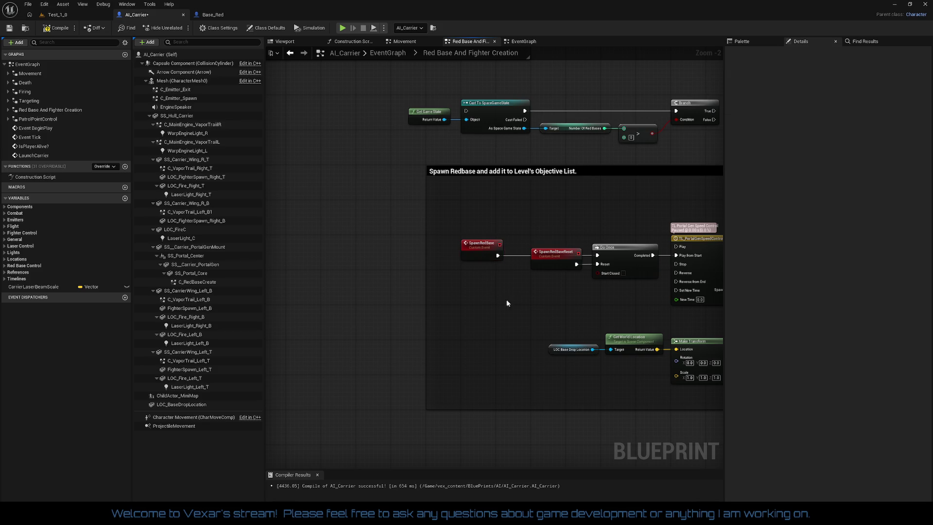
pyautogui.moveTo(456, 216); pyautogui.dragTo(643, 283)
pyautogui.click(617, 319)
pyautogui.scroll(-2, 617, 318)
pyautogui.moveTo(340, 256); pyautogui.dragTo(445, 321)
pyautogui.moveTo(390, 263)
pyautogui.mouseDown()
pyautogui.moveTo(769, 398)
pyautogui.moveTo(686, 403)
pyautogui.moveTo(574, 372)
pyautogui.mouseUp()
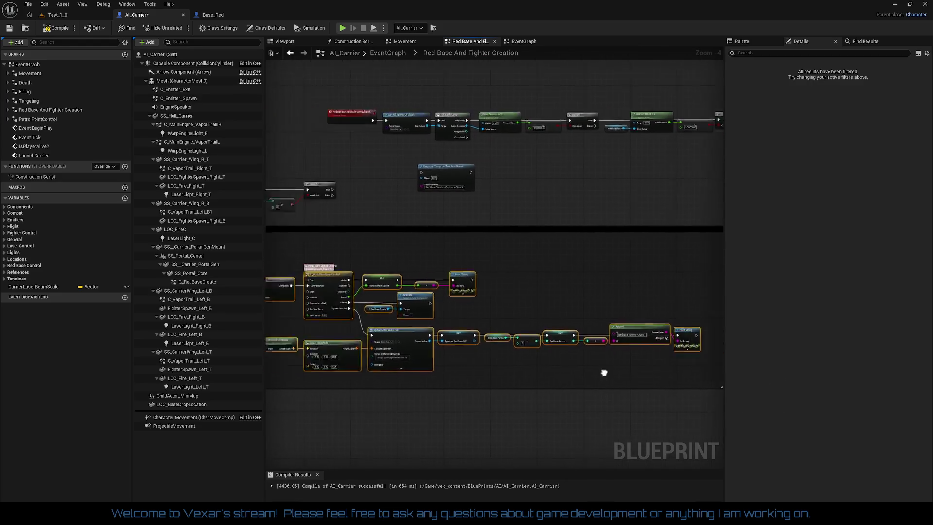
pyautogui.moveTo(414, 279); pyautogui.dragTo(413, 264)
pyautogui.click(417, 290)
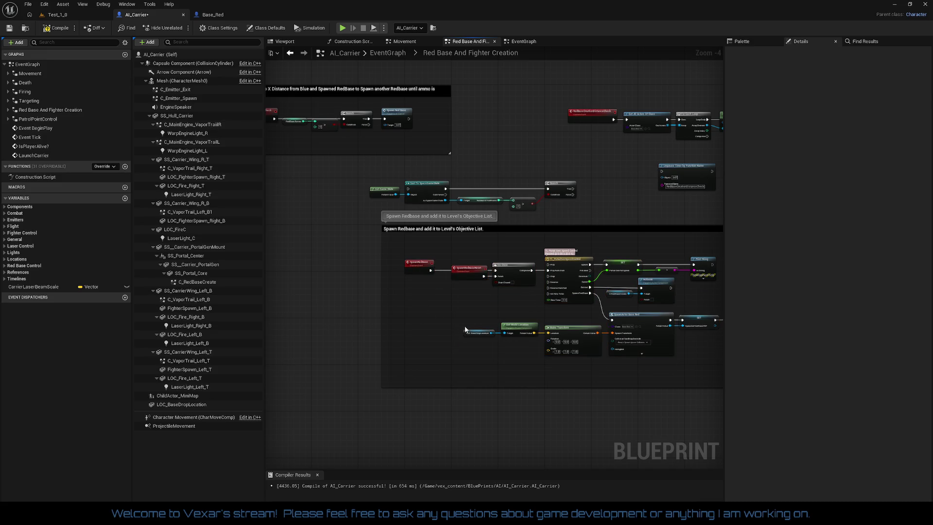
pyautogui.scroll(2, 383, 288)
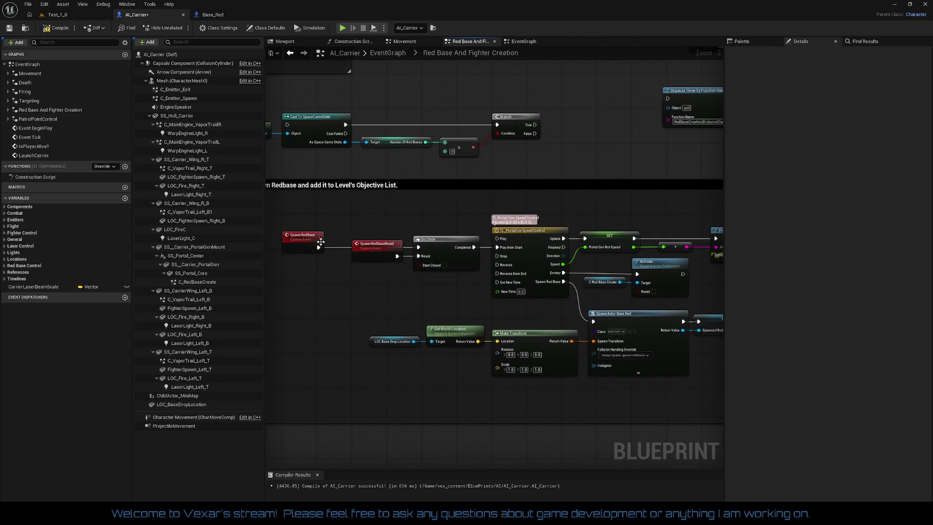
pyautogui.moveTo(305, 224)
pyautogui.mouseDown()
pyautogui.moveTo(454, 281)
pyautogui.moveTo(669, 288)
pyautogui.mouseUp()
pyautogui.click(444, 303)
pyautogui.moveTo(475, 299); pyautogui.dragTo(268, 270)
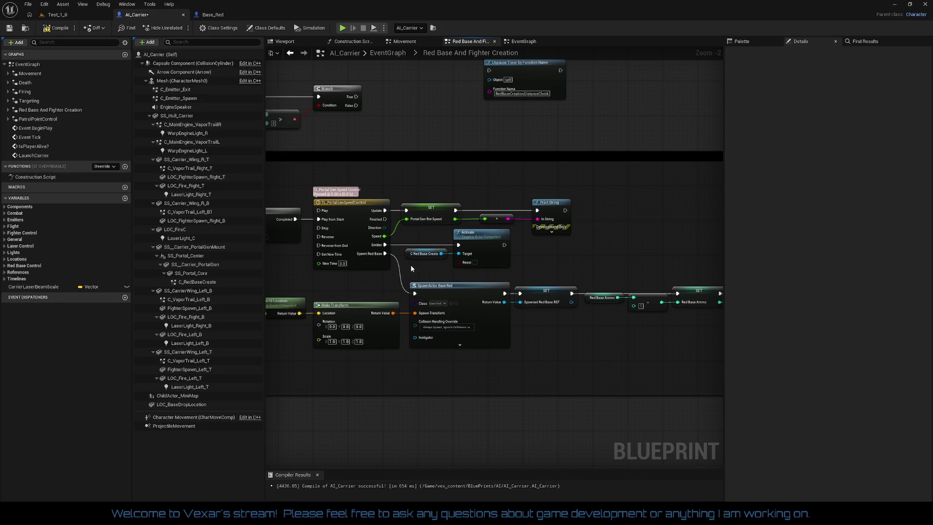
pyautogui.moveTo(435, 199); pyautogui.dragTo(570, 226)
pyautogui.click(552, 232)
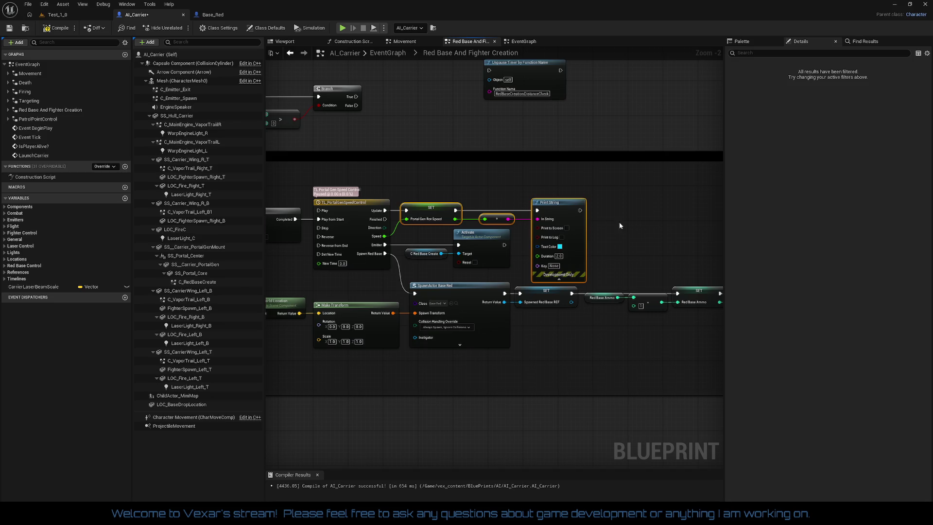
pyautogui.click(559, 279)
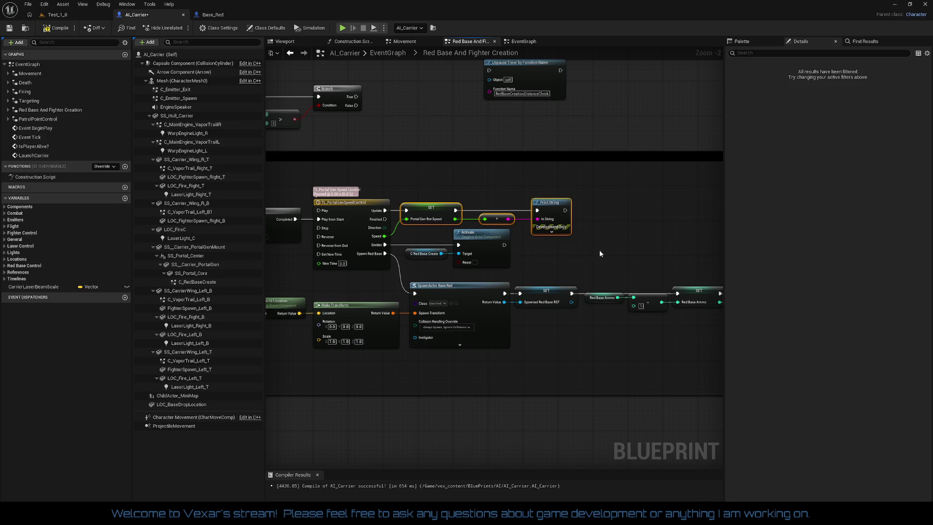
pyautogui.moveTo(599, 253); pyautogui.dragTo(517, 234)
pyautogui.scroll(-2, 512, 240)
pyautogui.moveTo(422, 243); pyautogui.dragTo(644, 291)
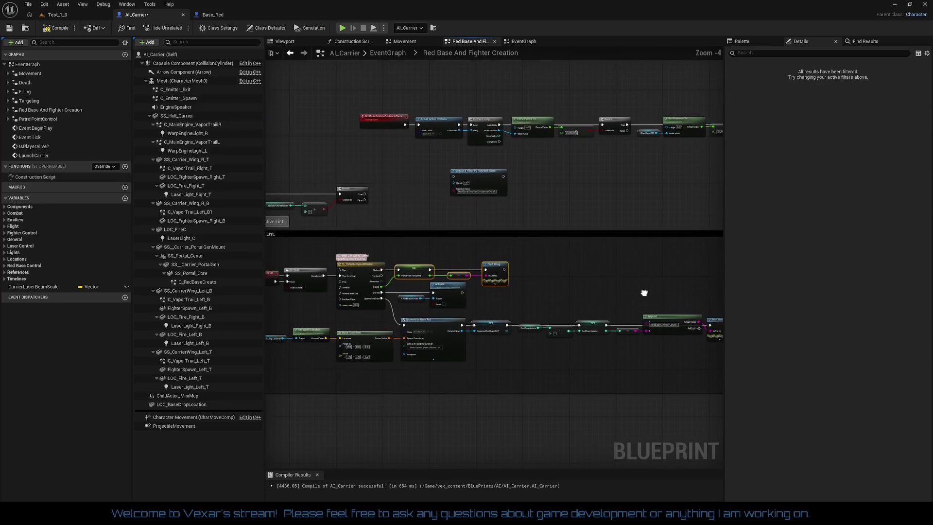
# - Nudge the Spawn Red Base Reset node left so it sits between the Branch and Pause Timer
pyautogui.moveTo(542, 232)
pyautogui.mouseDown()
pyautogui.moveTo(525, 220)
pyautogui.moveTo(342, 235)
pyautogui.moveTo(298, 267)
pyautogui.moveTo(455, 358)
pyautogui.mouseUp()
pyautogui.moveTo(513, 332)
pyautogui.mouseDown()
pyautogui.moveTo(719, 413)
pyautogui.moveTo(720, 259)
pyautogui.mouseUp()
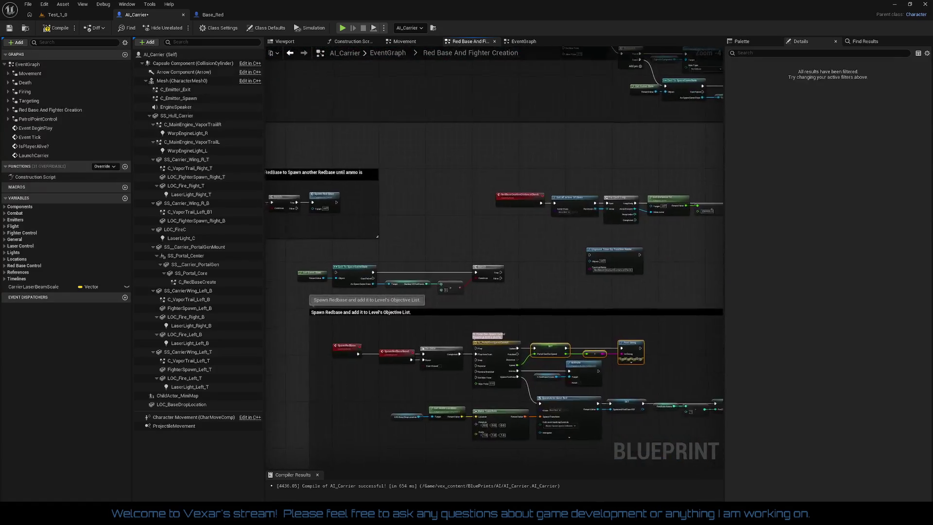
pyautogui.moveTo(639, 291); pyautogui.dragTo(607, 253)
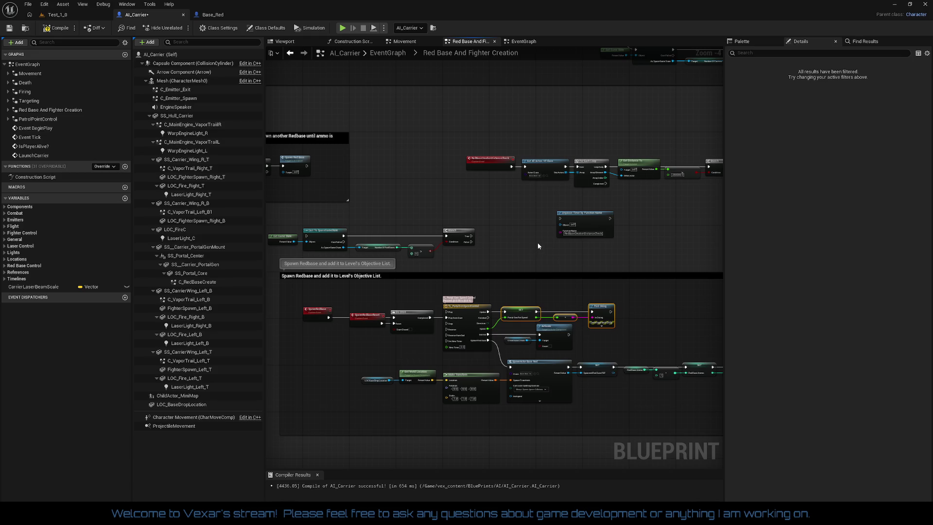
pyautogui.moveTo(538, 243); pyautogui.dragTo(352, 268)
pyautogui.moveTo(549, 249)
pyautogui.mouseDown()
pyautogui.moveTo(431, 260)
pyautogui.moveTo(506, 254)
pyautogui.mouseUp()
pyautogui.scroll(2, 504, 253)
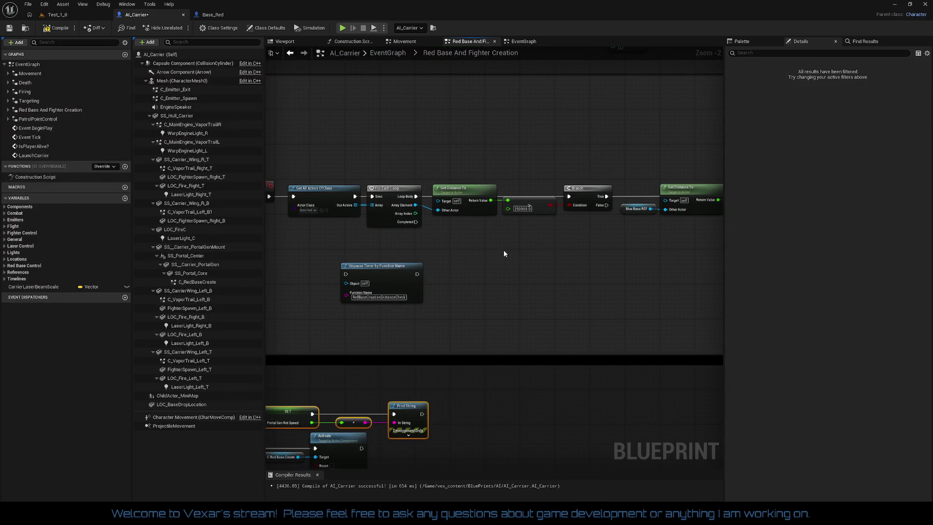
pyautogui.moveTo(504, 254); pyautogui.dragTo(279, 241)
pyautogui.moveTo(640, 183); pyautogui.dragTo(631, 183)
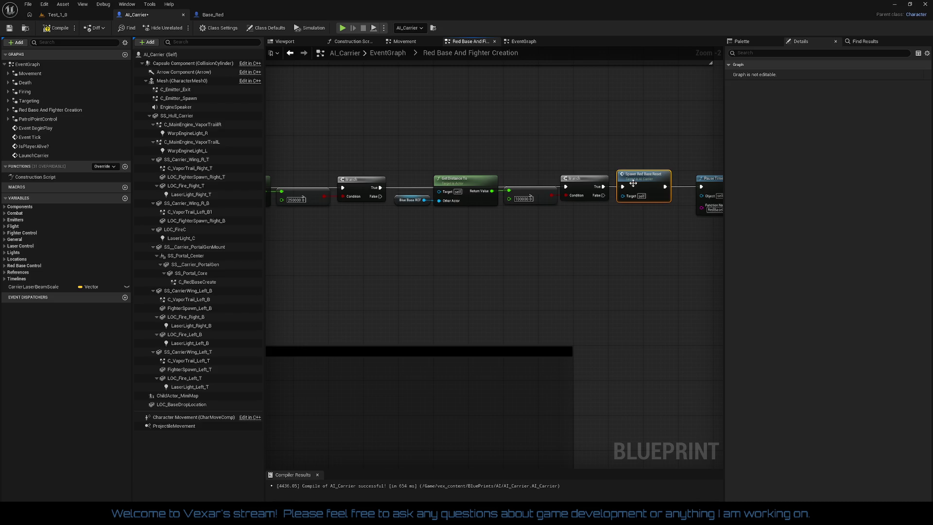
pyautogui.click(603, 237)
# - Pan over the Spawn Redbase section, RedBaseCreationDistanceCheck event, timeline and game-state cast to review them
pyautogui.moveTo(482, 262)
pyautogui.mouseDown()
pyautogui.moveTo(514, 200)
pyautogui.moveTo(582, 202)
pyautogui.moveTo(303, 212)
pyautogui.mouseUp()
pyautogui.moveTo(486, 340)
pyautogui.mouseDown()
pyautogui.moveTo(522, 259)
pyautogui.moveTo(522, 416)
pyautogui.mouseUp()
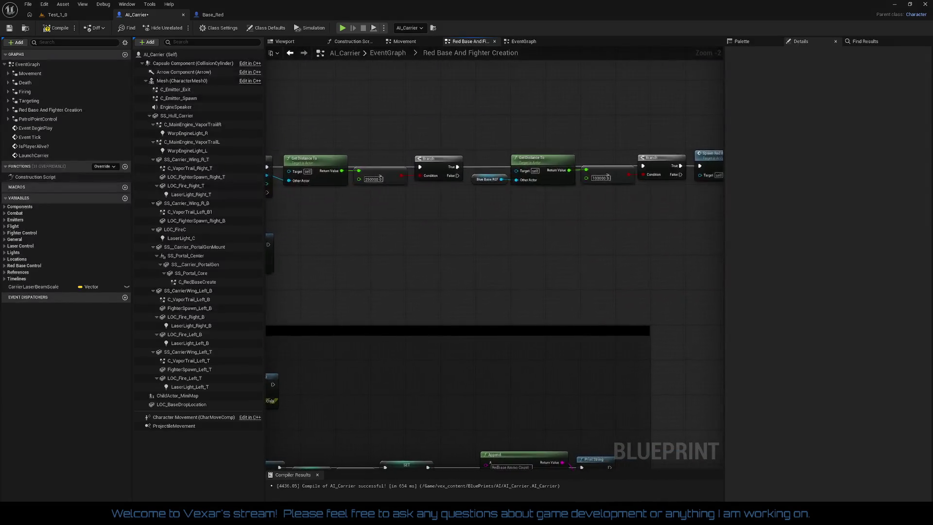
pyautogui.moveTo(587, 255)
pyautogui.mouseDown()
pyautogui.moveTo(462, 264)
pyautogui.moveTo(509, 246)
pyautogui.mouseUp()
pyautogui.moveTo(454, 265)
pyautogui.mouseDown()
pyautogui.moveTo(616, 225)
pyautogui.moveTo(653, 187)
pyautogui.mouseUp()
pyautogui.moveTo(342, 312); pyautogui.dragTo(421, 286)
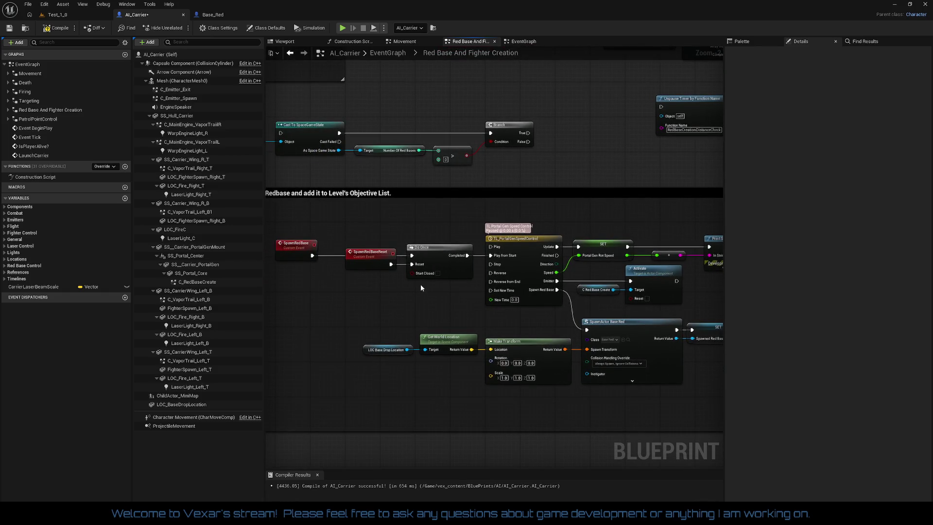
pyautogui.moveTo(421, 287); pyautogui.dragTo(307, 348)
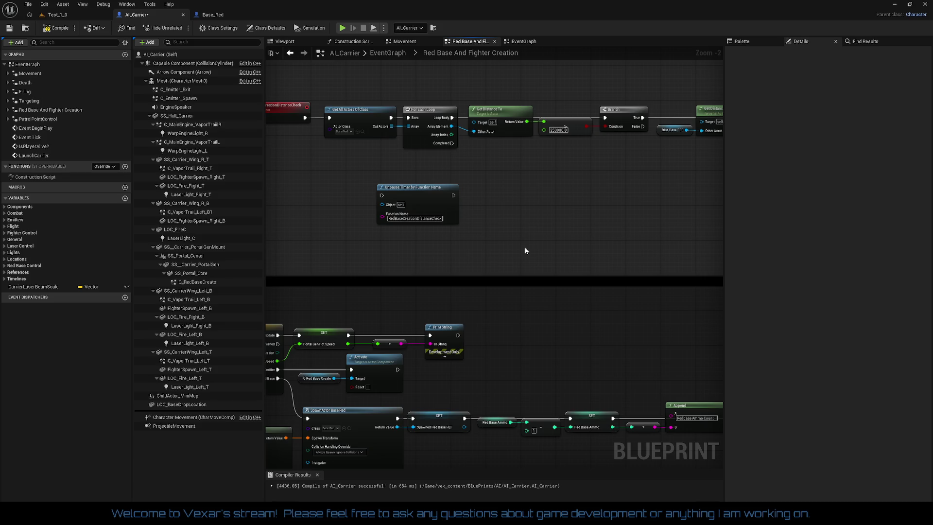
pyautogui.moveTo(526, 251); pyautogui.dragTo(229, 287)
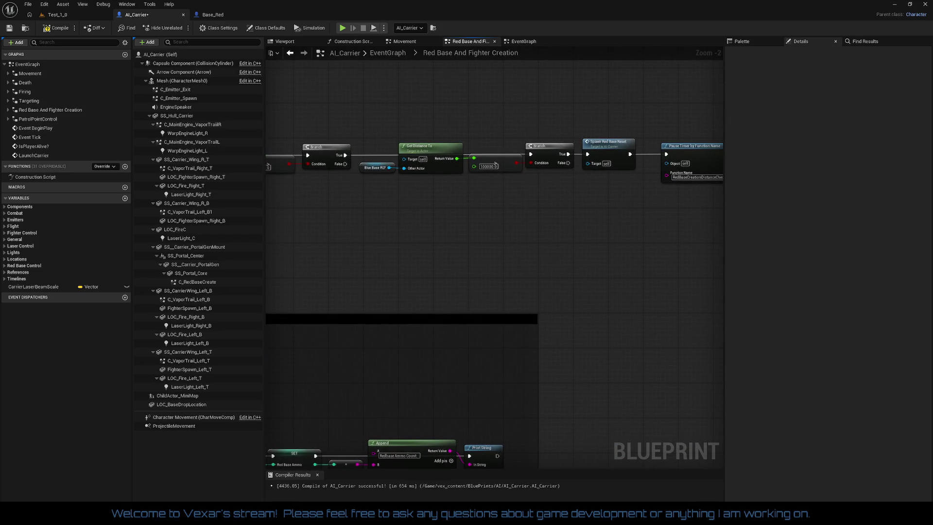
pyautogui.moveTo(282, 263)
pyautogui.mouseDown()
pyautogui.moveTo(647, 203)
pyautogui.moveTo(570, 222)
pyautogui.mouseUp()
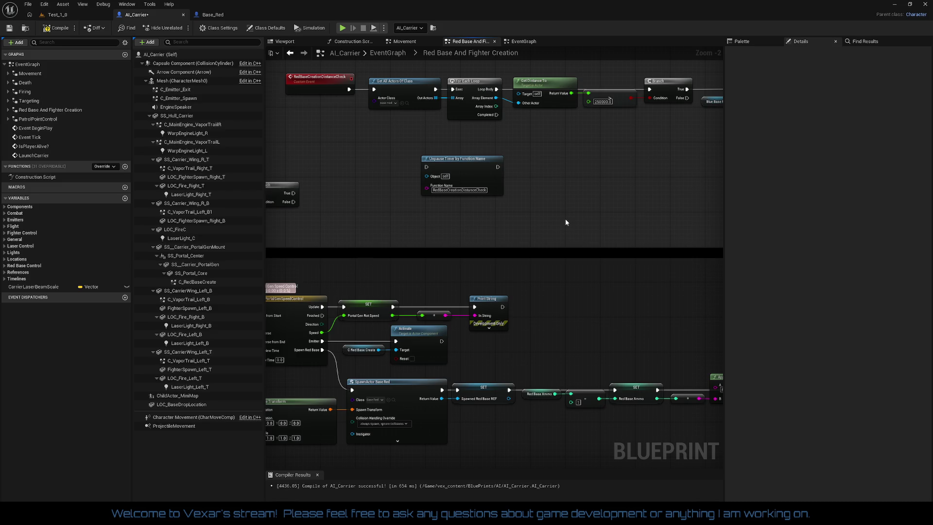
pyautogui.moveTo(285, 295); pyautogui.dragTo(634, 230)
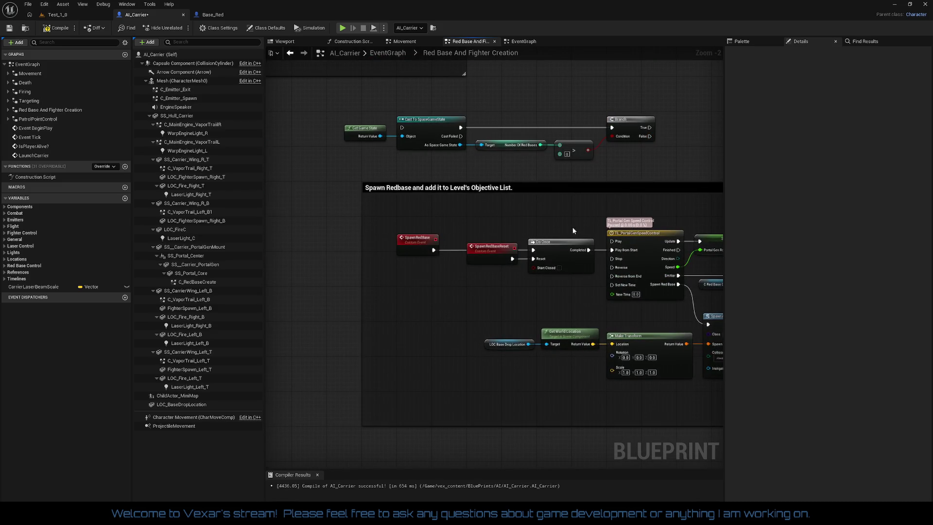
pyautogui.moveTo(476, 274); pyautogui.dragTo(350, 276)
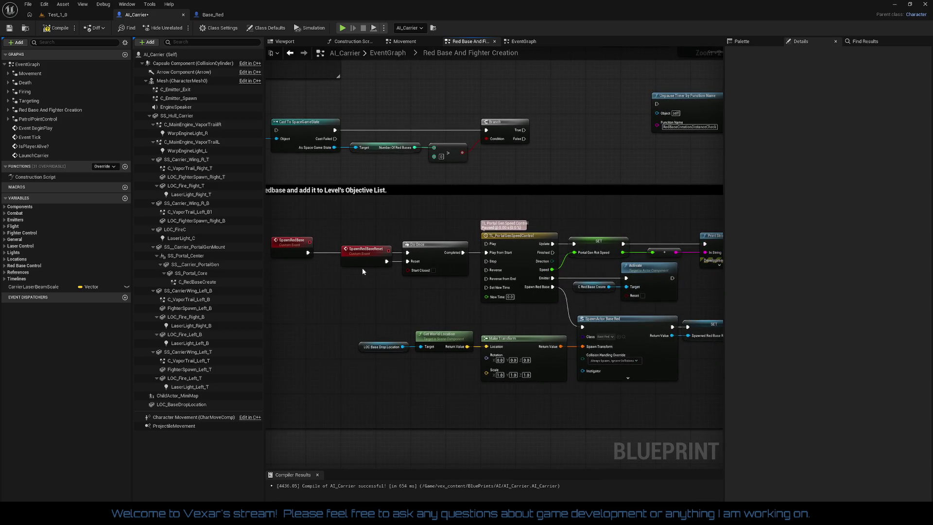
pyautogui.moveTo(362, 271)
pyautogui.mouseDown()
pyautogui.moveTo(349, 279)
pyautogui.moveTo(359, 418)
pyautogui.moveTo(405, 399)
pyautogui.moveTo(399, 272)
pyautogui.moveTo(395, 257)
pyautogui.moveTo(379, 262)
pyautogui.mouseUp()
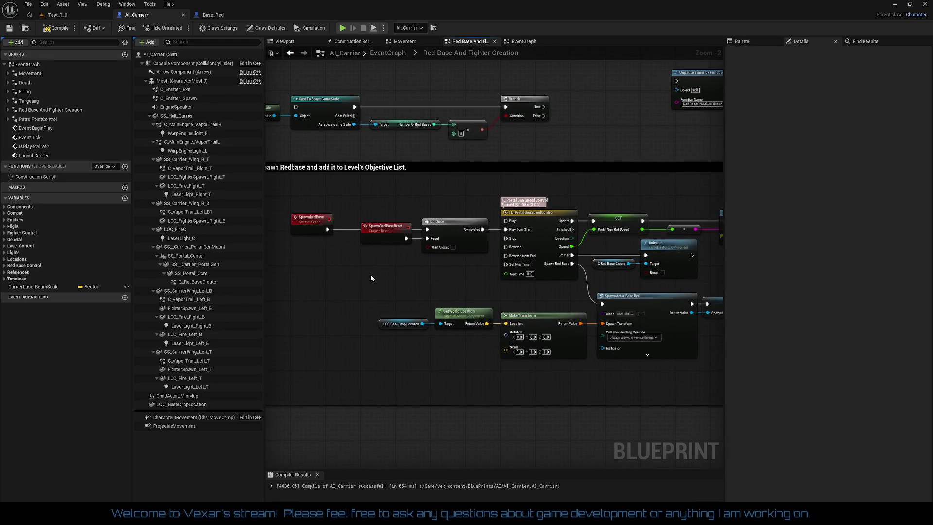
pyautogui.scroll(2, 370, 276)
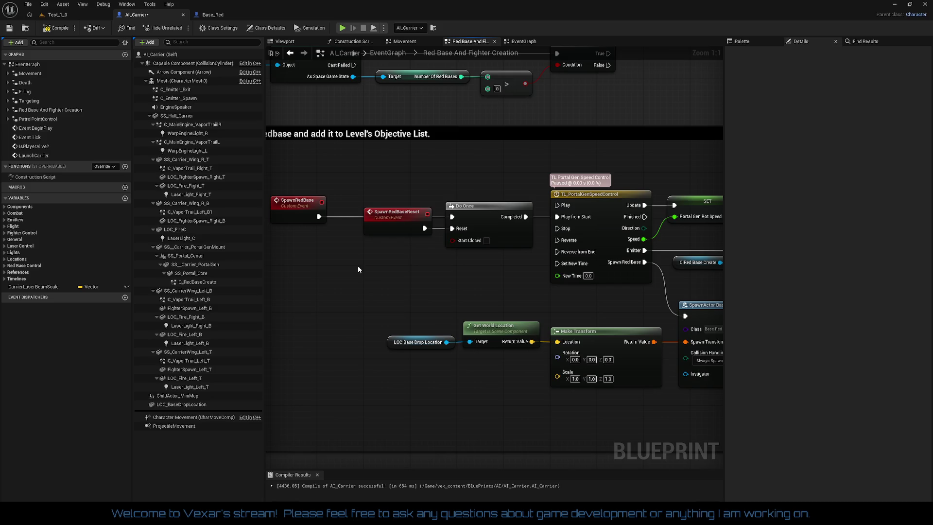
# - Pan the Event Graph over to the RedBaseCreationDistanceCheck event
pyautogui.moveTo(350, 261)
pyautogui.mouseDown()
pyautogui.moveTo(368, 261)
pyautogui.moveTo(369, 340)
pyautogui.moveTo(471, 265)
pyautogui.moveTo(265, 246)
pyautogui.mouseUp()
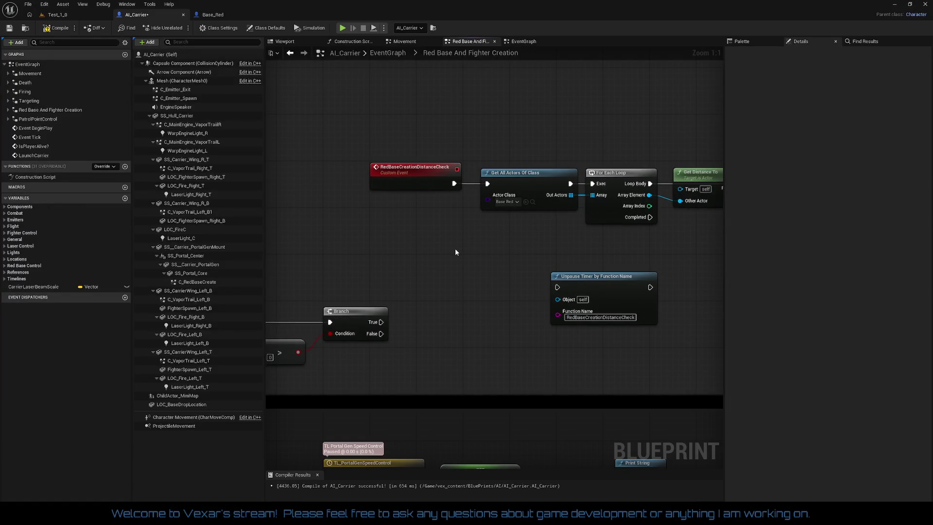
# - Zoom out to show the Get Distance To comparison, Branch and the Unpause Timer below
pyautogui.scroll(-1, 509, 252)
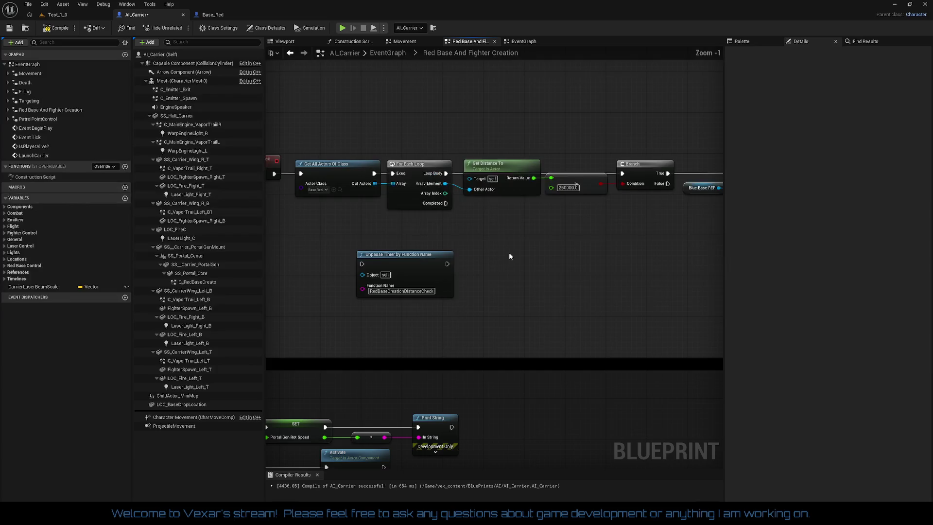